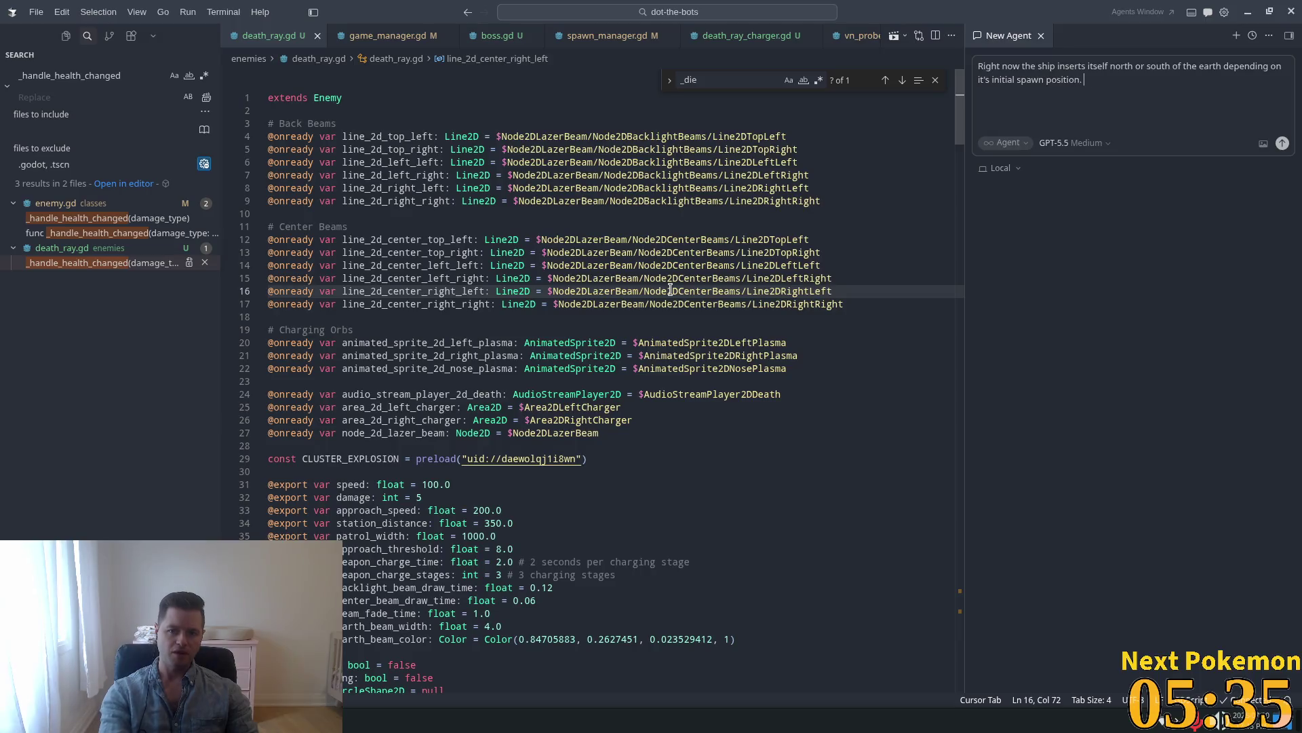
Ask the Cursor agent to make the death-ray ship in death_ray.gd always station north of Earth.
type("We want it to only ever ")
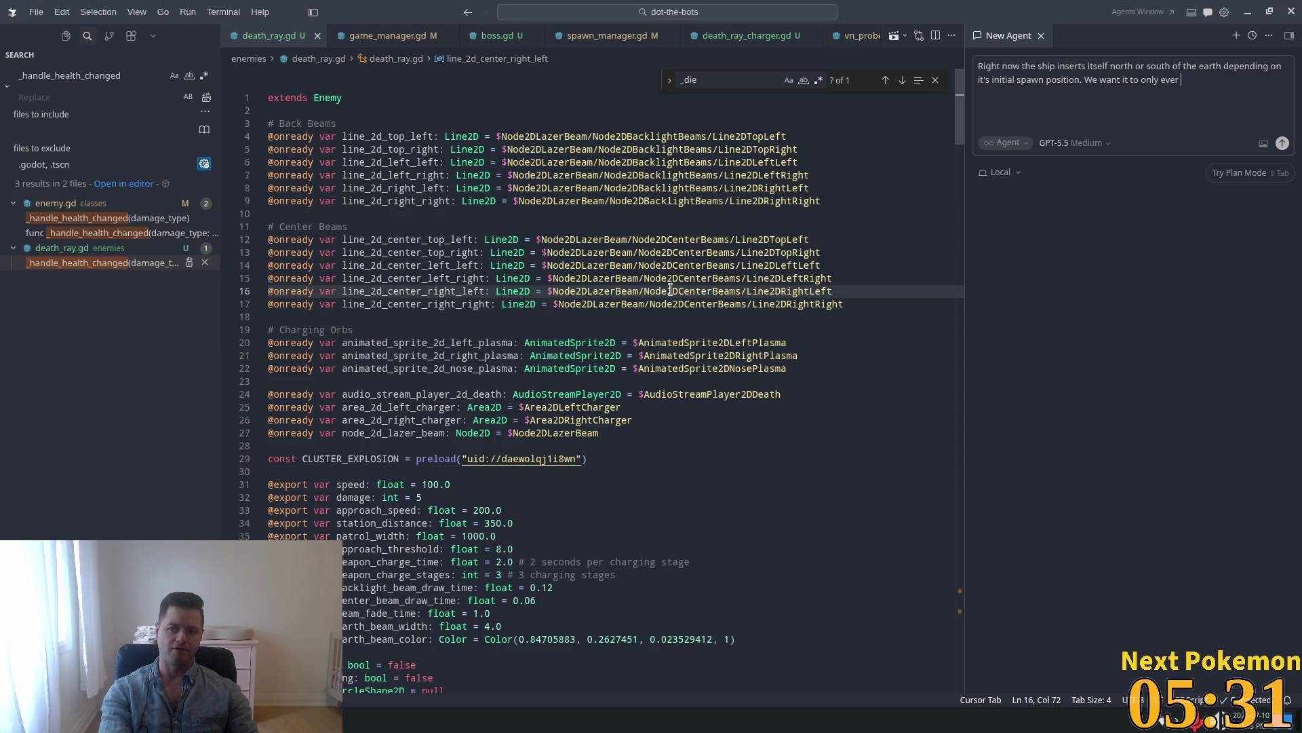
type("insert north,")
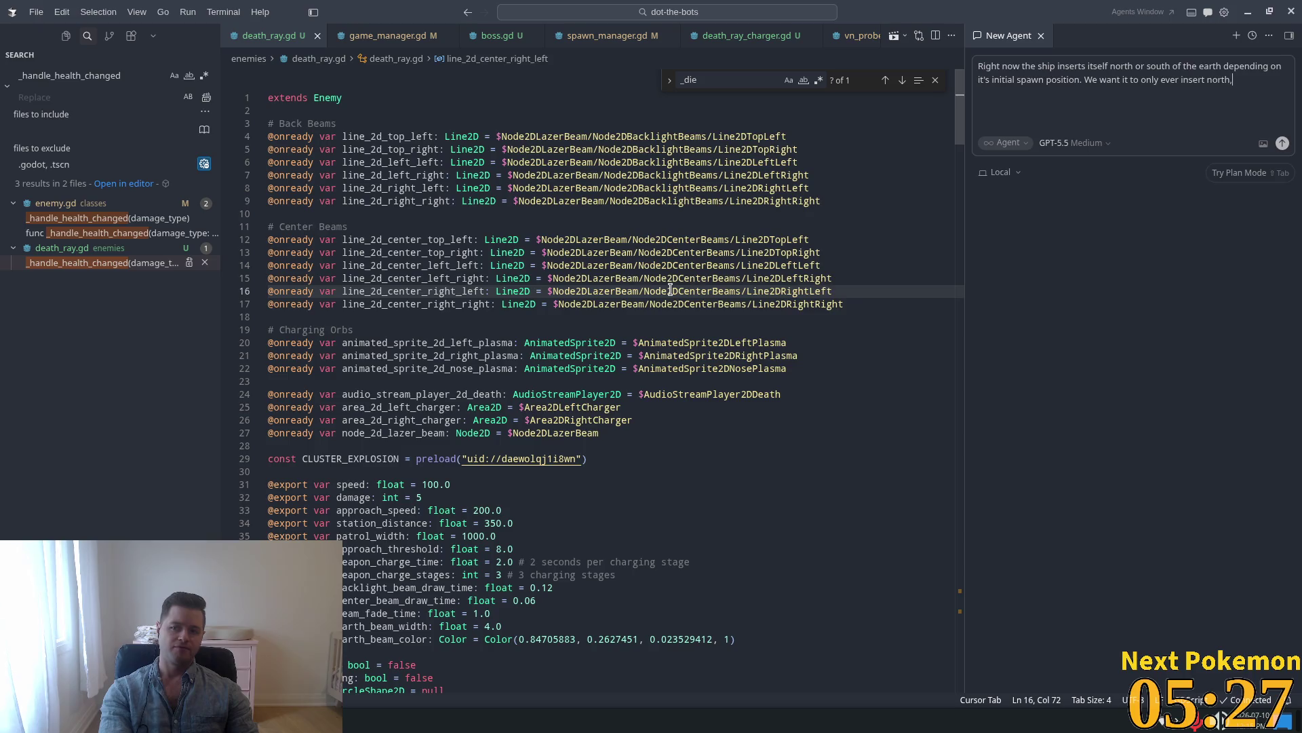
type(" regardless of where it spawns")
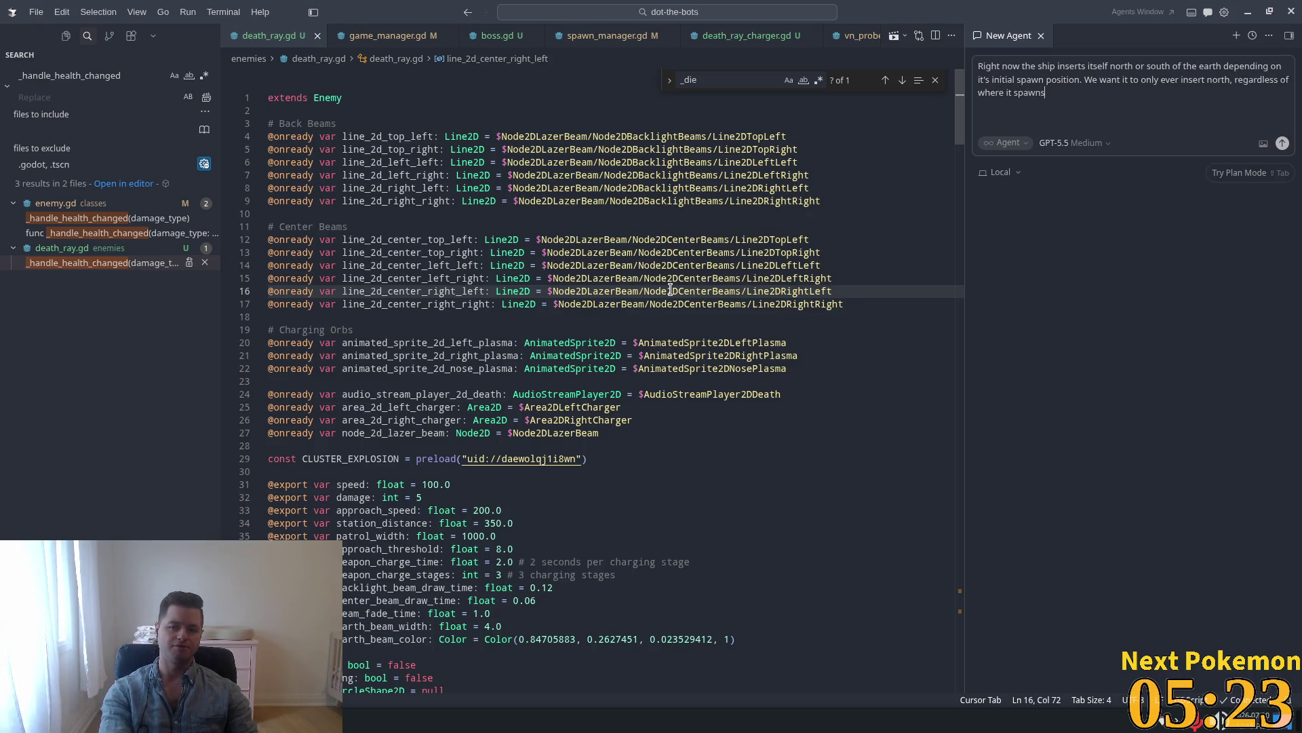
key("Return")
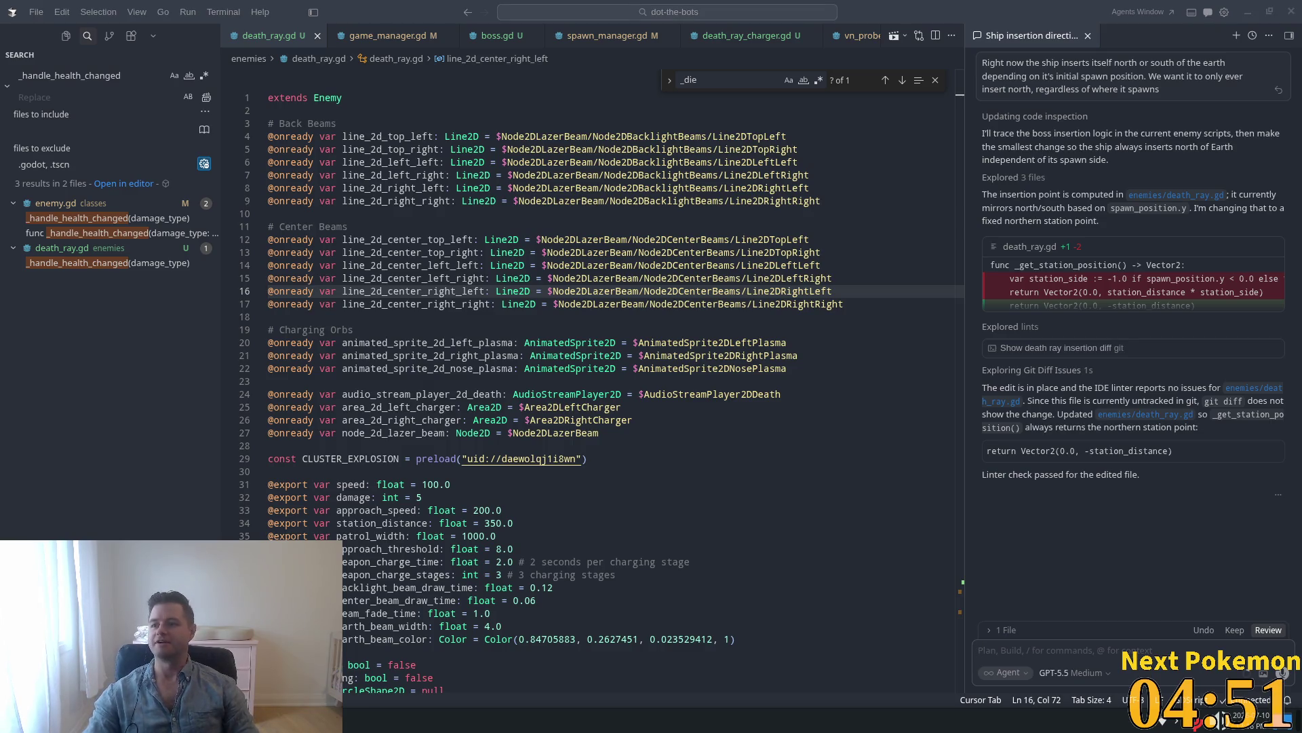
mouse_move(1301, 127)
left_mouse_down()
mouse_move(1170, 127)
mouse_move(791, 53)
left_mouse_up()
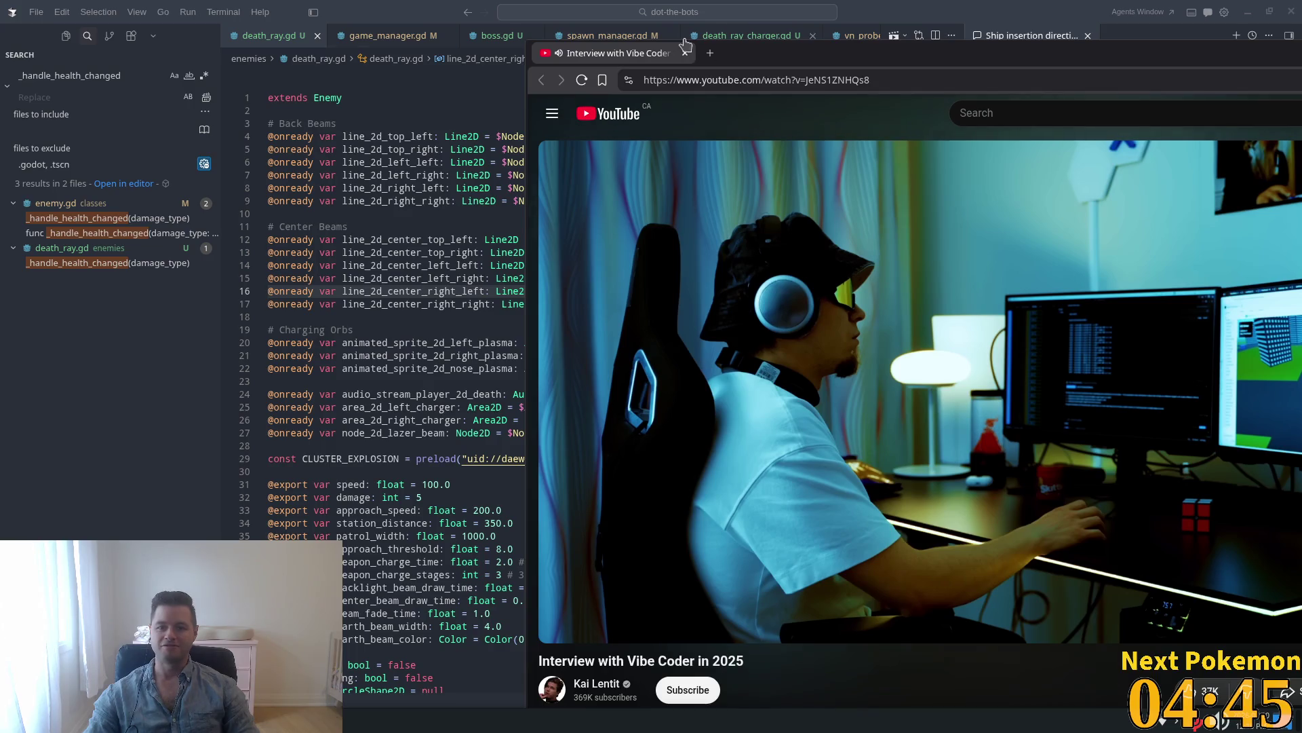
left_click(686, 54)
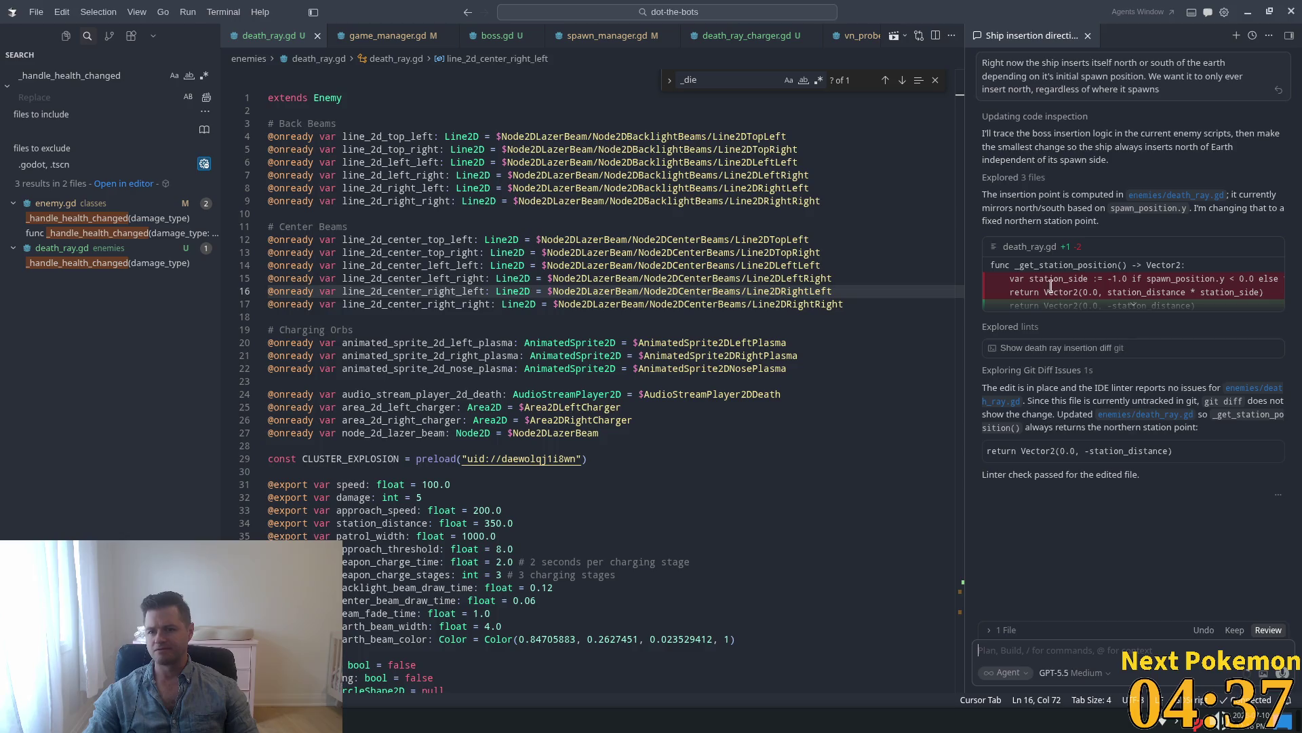
Review the agent's explanation of the northern insertion point and the spawn_position.y change.
left_click_drag(1019, 133, 1070, 146)
mouse_move(1013, 194)
left_mouse_down()
mouse_move(1133, 198)
mouse_move(1107, 209)
mouse_move(1252, 196)
left_mouse_up()
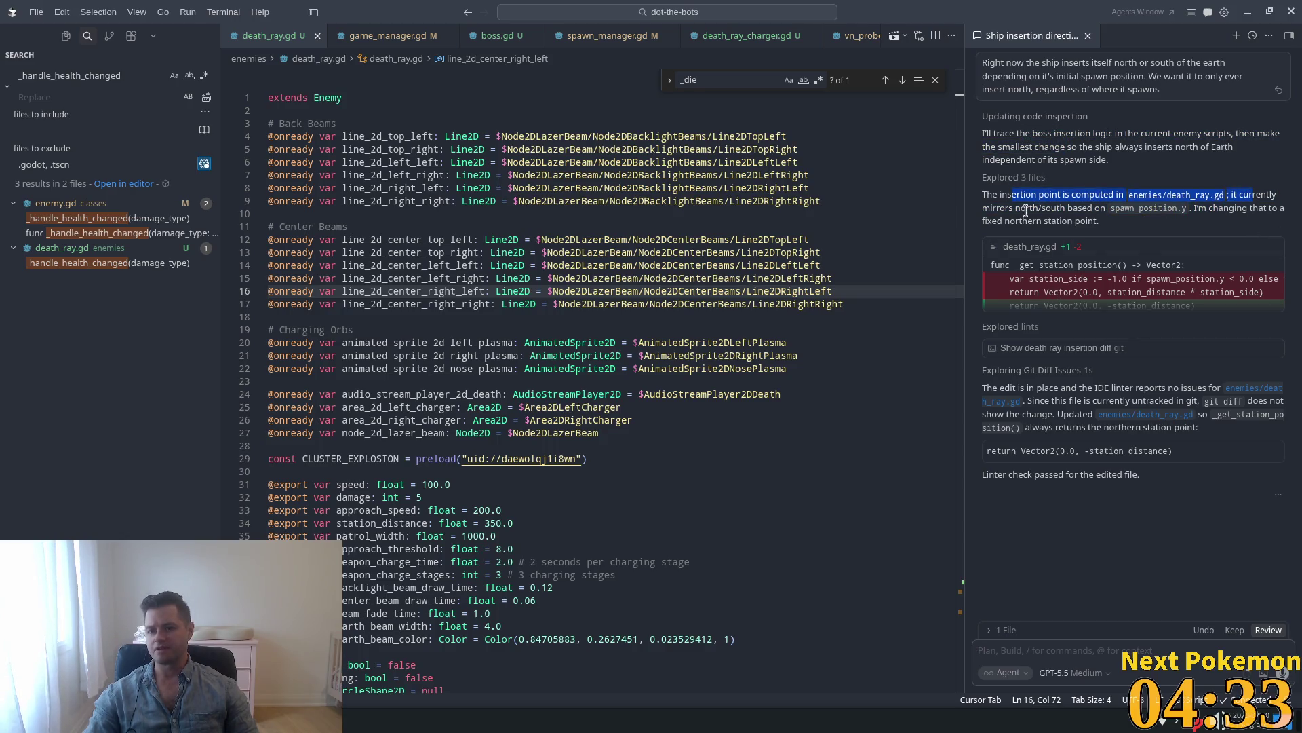
mouse_move(1003, 221)
left_mouse_down()
mouse_move(1013, 208)
mouse_move(1129, 207)
left_mouse_up()
left_click(1181, 215)
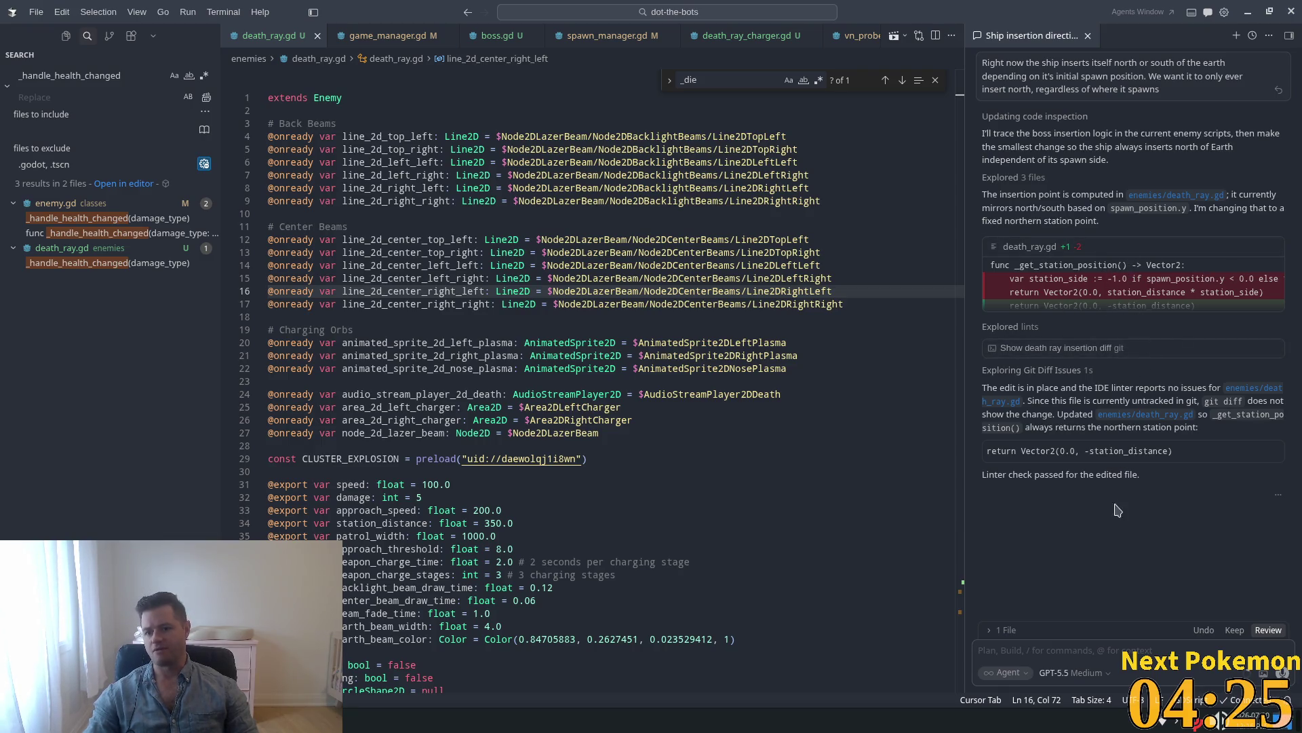
Keep the agent's death_ray.gd edit and switch to the Godot editor.
left_click(1218, 630)
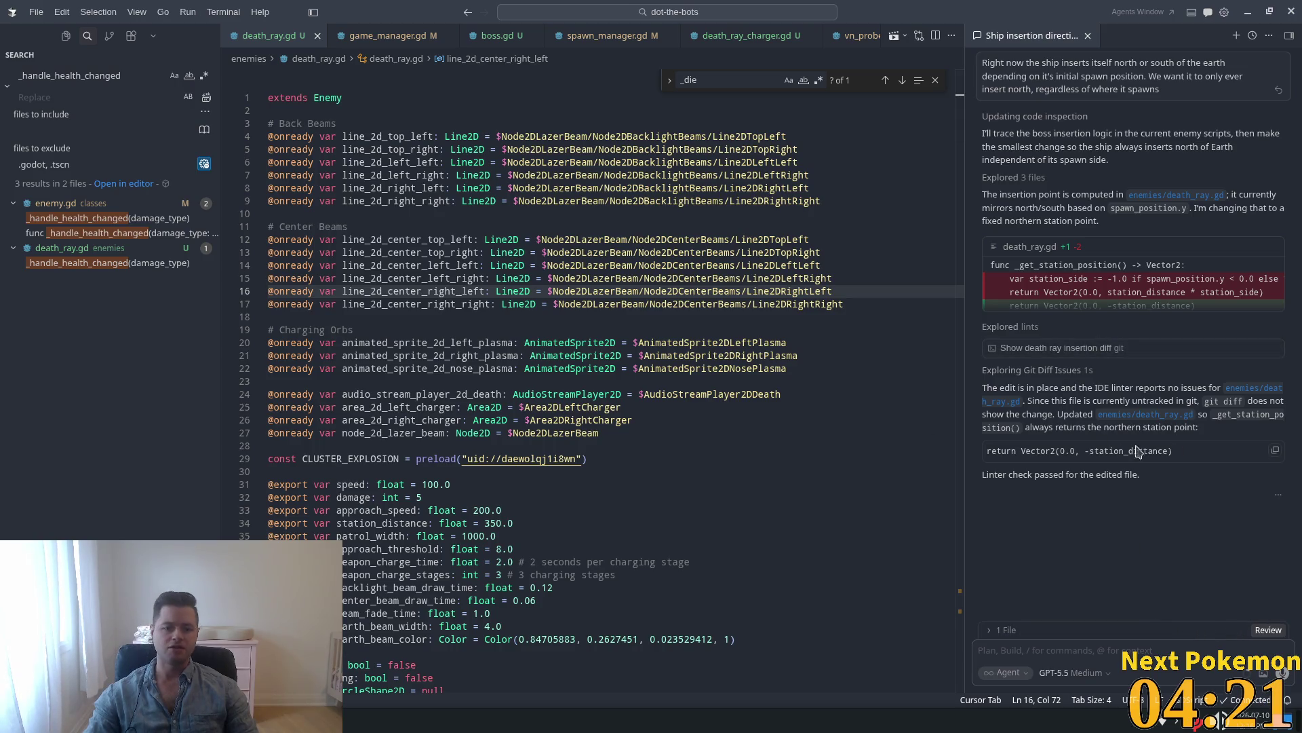
left_click(588, 300)
key("alt+Tab")
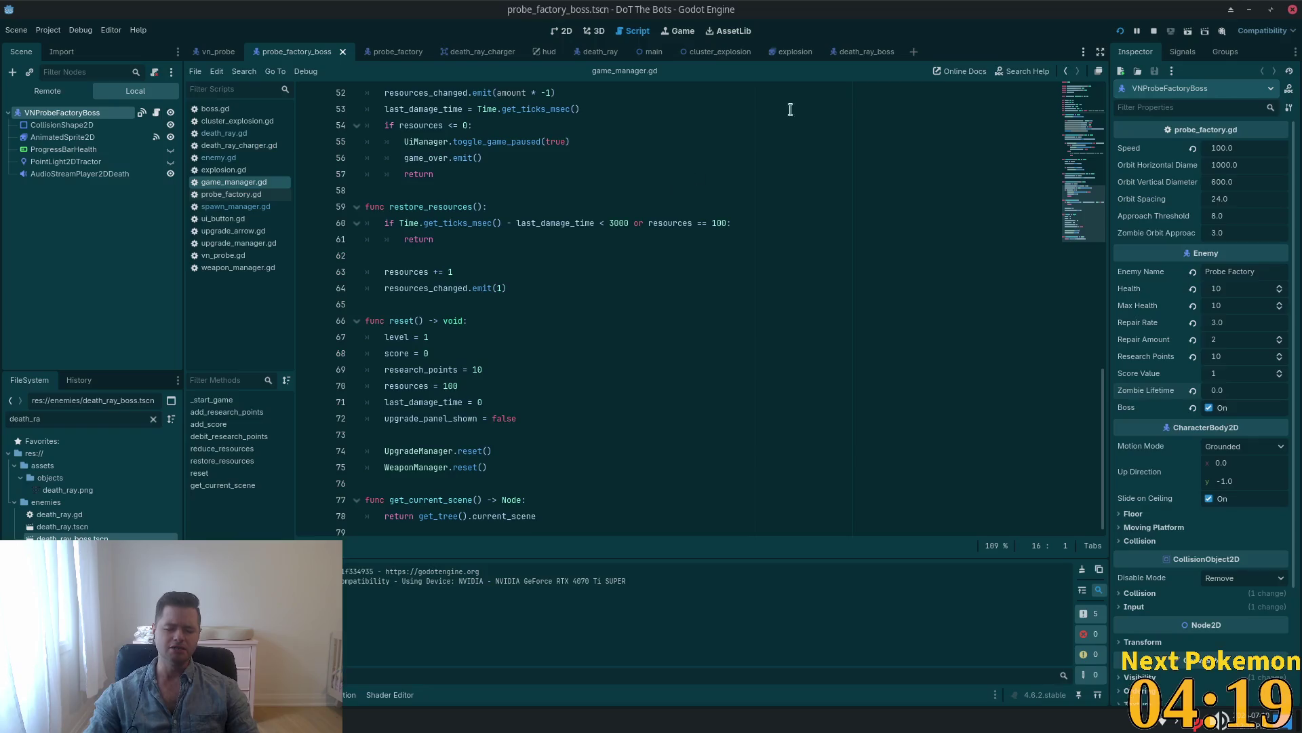
Restart DoT The Bots from Godot and begin a new game from the main menu.
left_click(1122, 27)
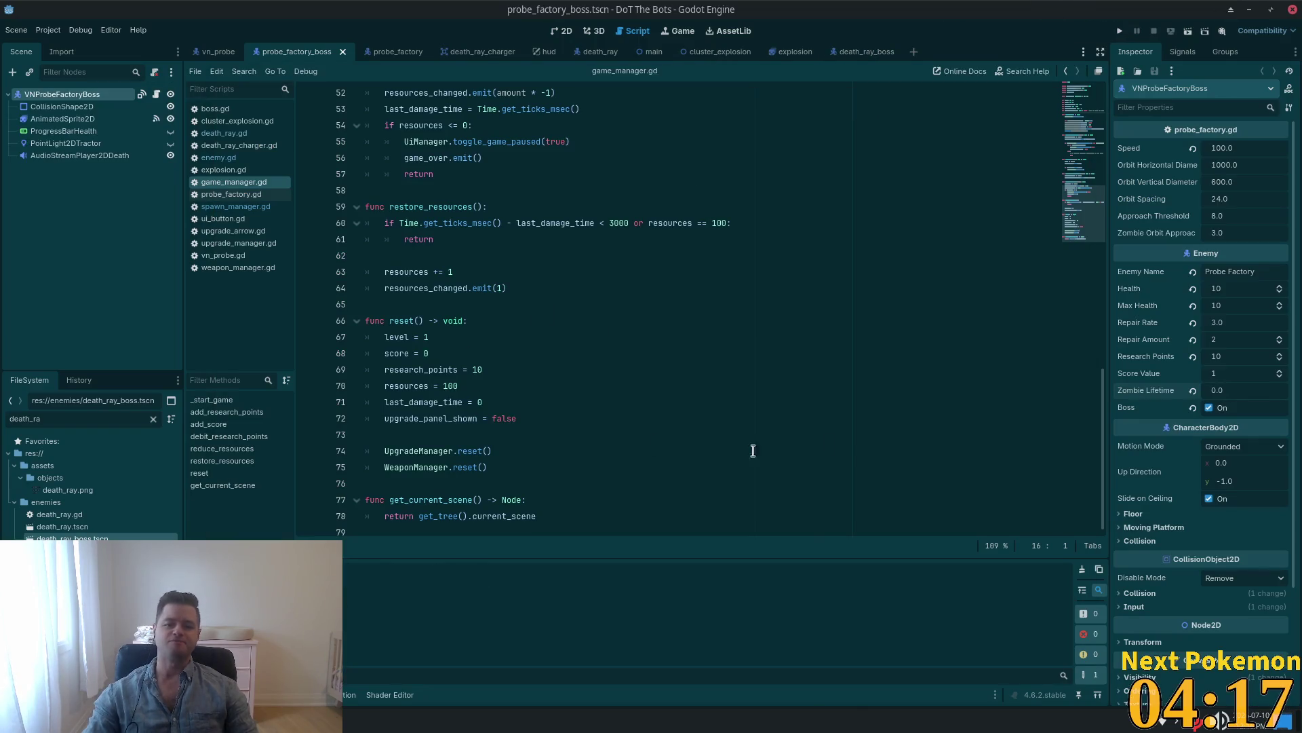
left_click(1120, 31)
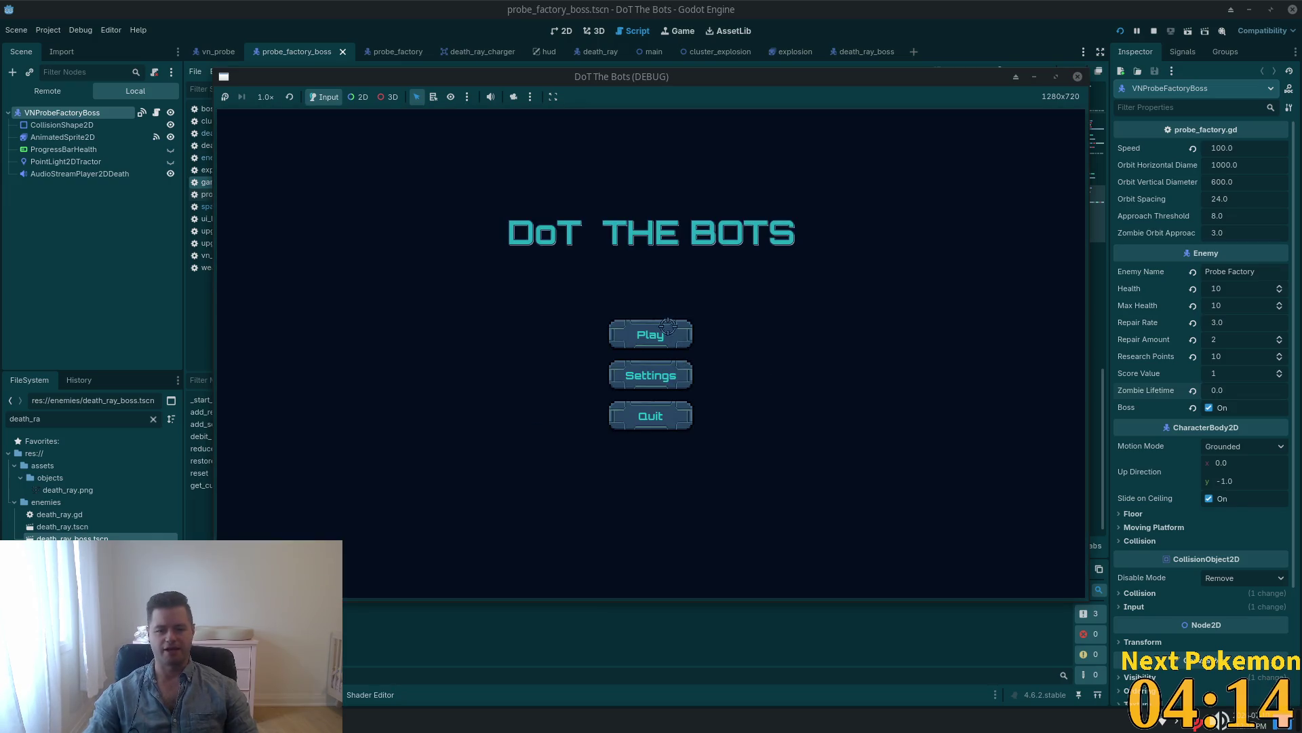
left_click(668, 328)
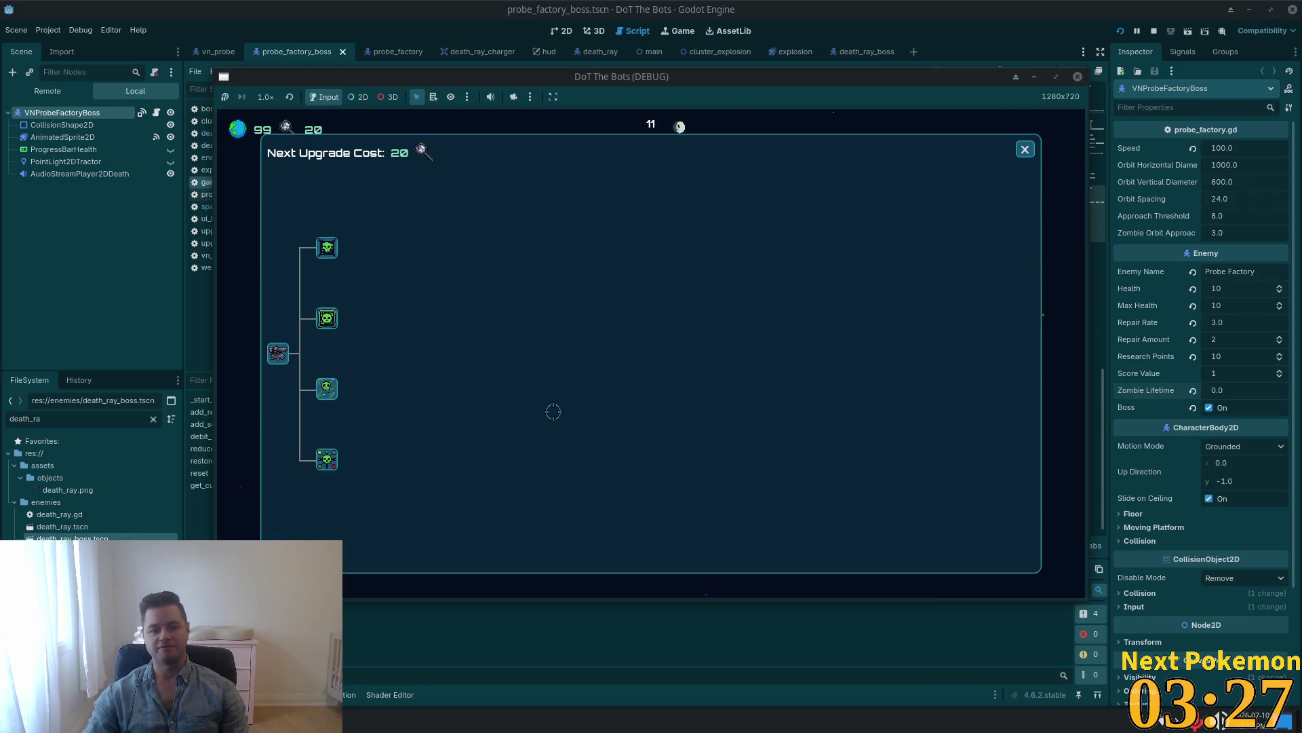
mouse_move(317, 397)
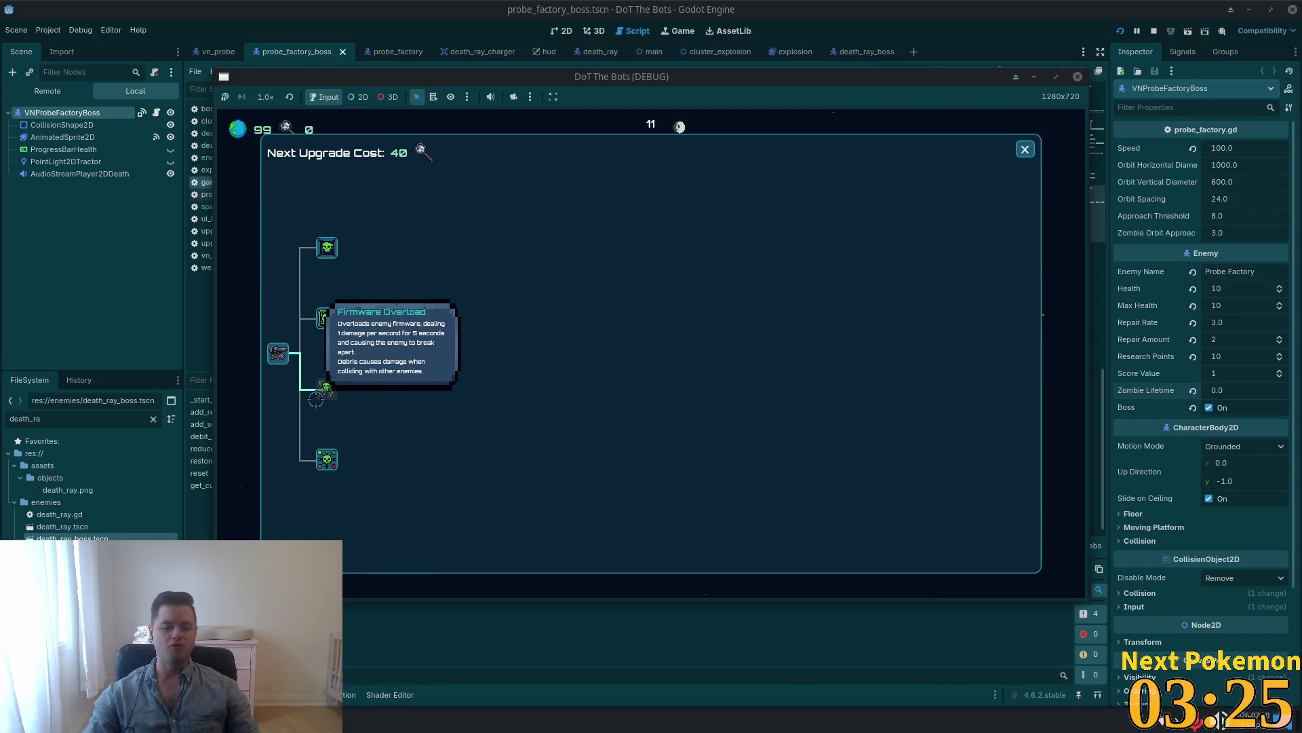
Close the upgrade tree, fight the death-ray boss until Game Over, then choose Play Again.
left_click(1024, 150)
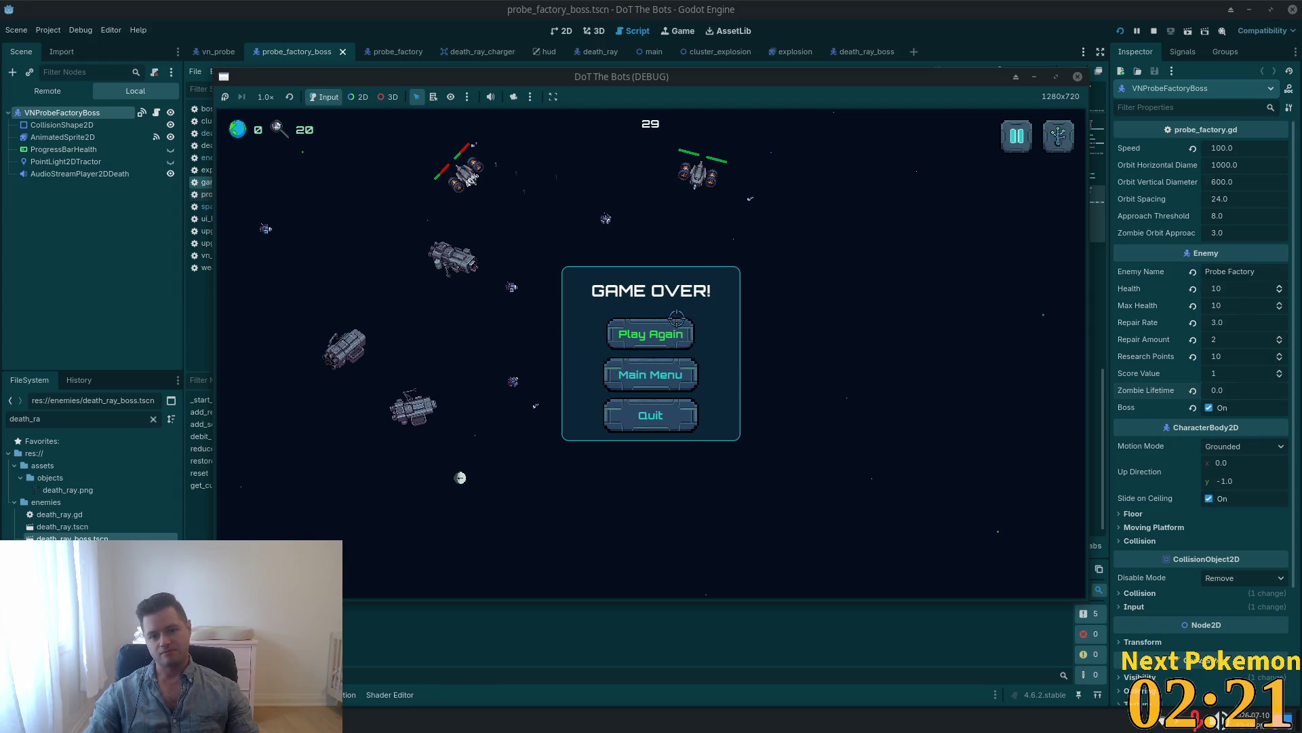
left_click(648, 337)
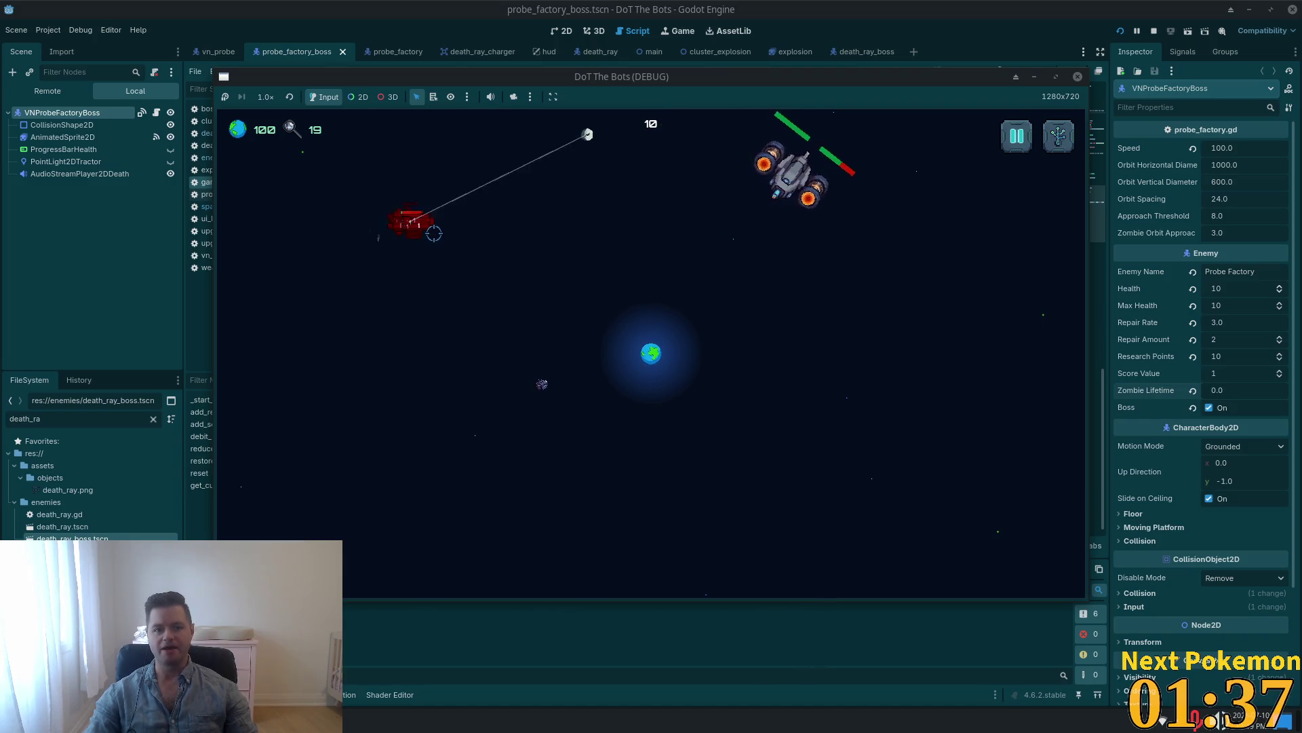
Open the upgrade tree in the new run, with 24 research points and cost 20.
left_click(604, 352)
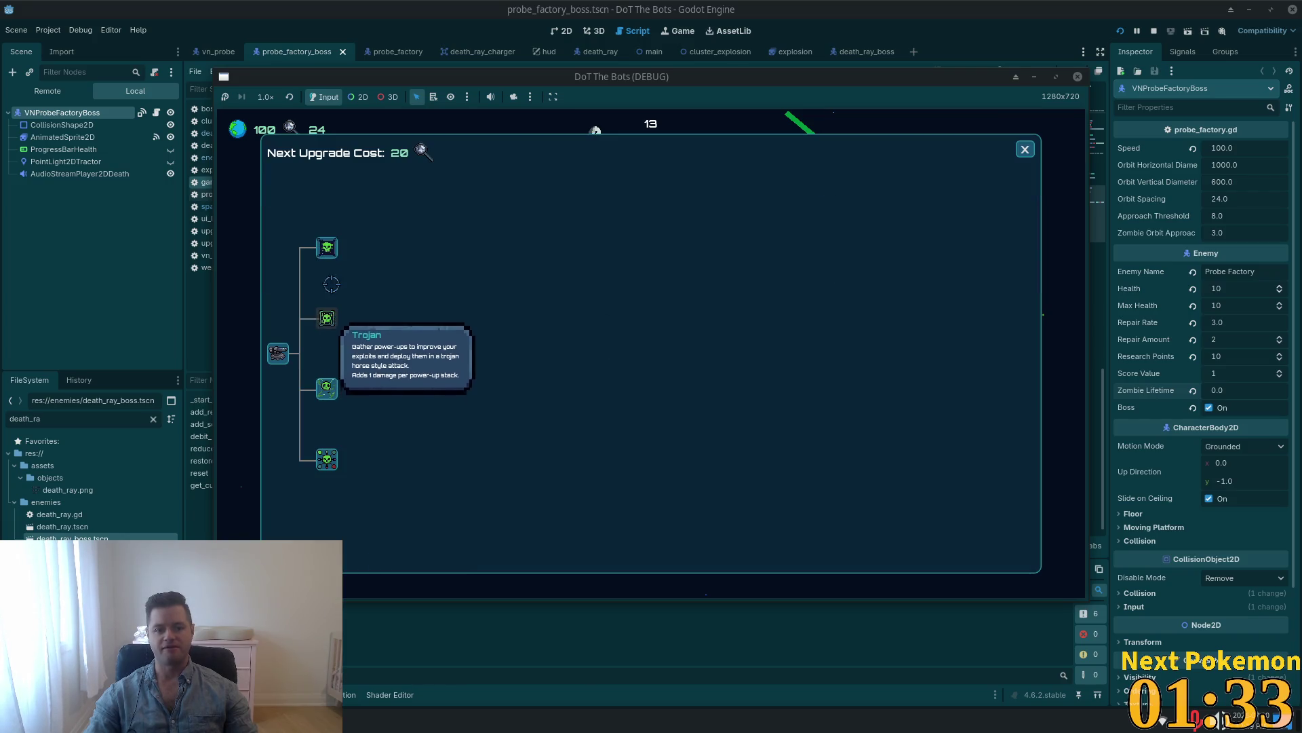
Purchase the Trojan upgrade and close the upgrade tree to resume the battle.
left_click(327, 319)
left_click(1025, 149)
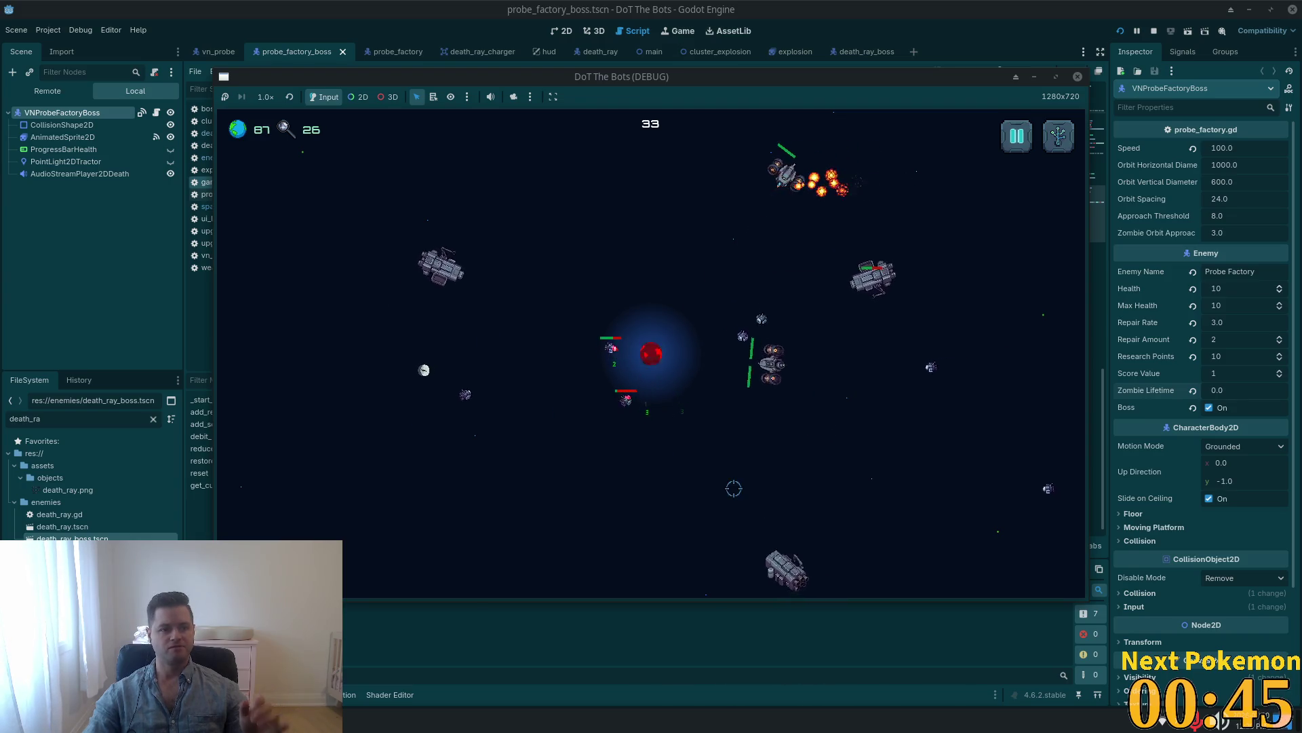
Use the U hotkey to show the upgrade tree, now at Next Upgrade Cost 40.
key("u")
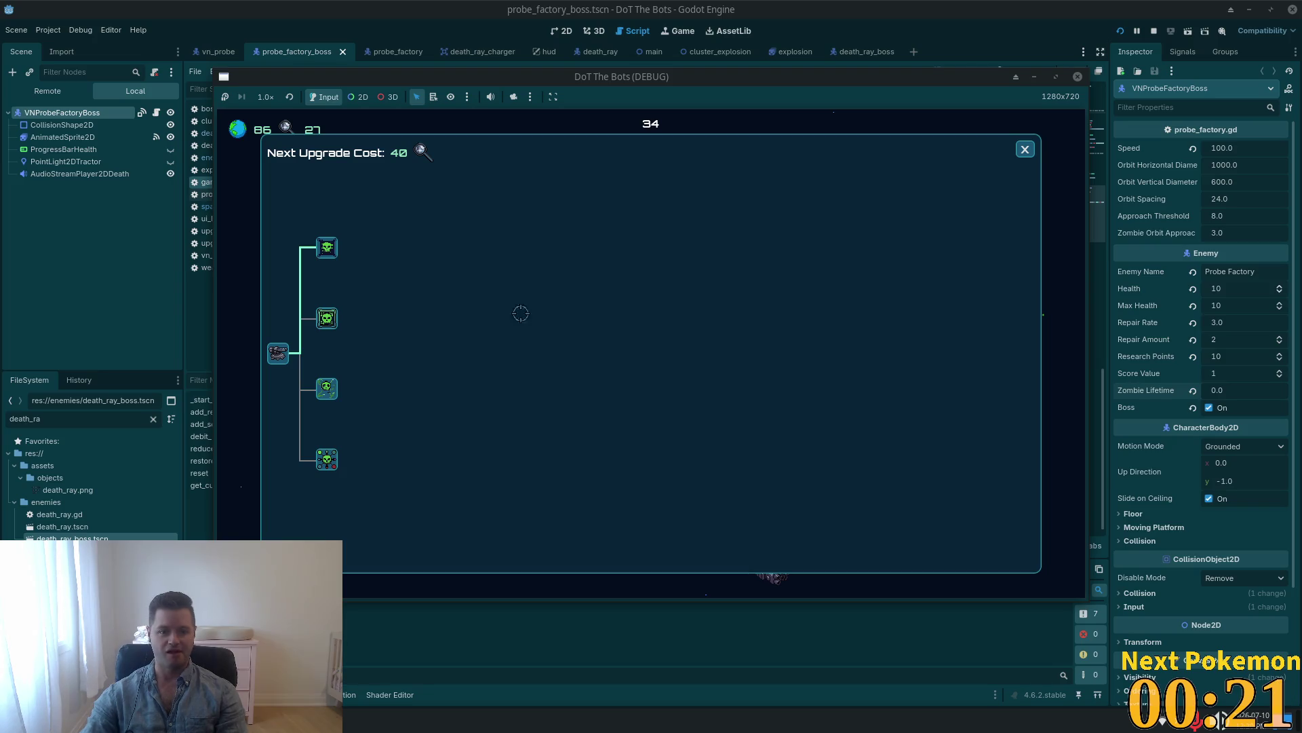
Try the unaffordable Worm and second upgrades, then resume and play to Game Over at score 37.
mouse_move(326, 388)
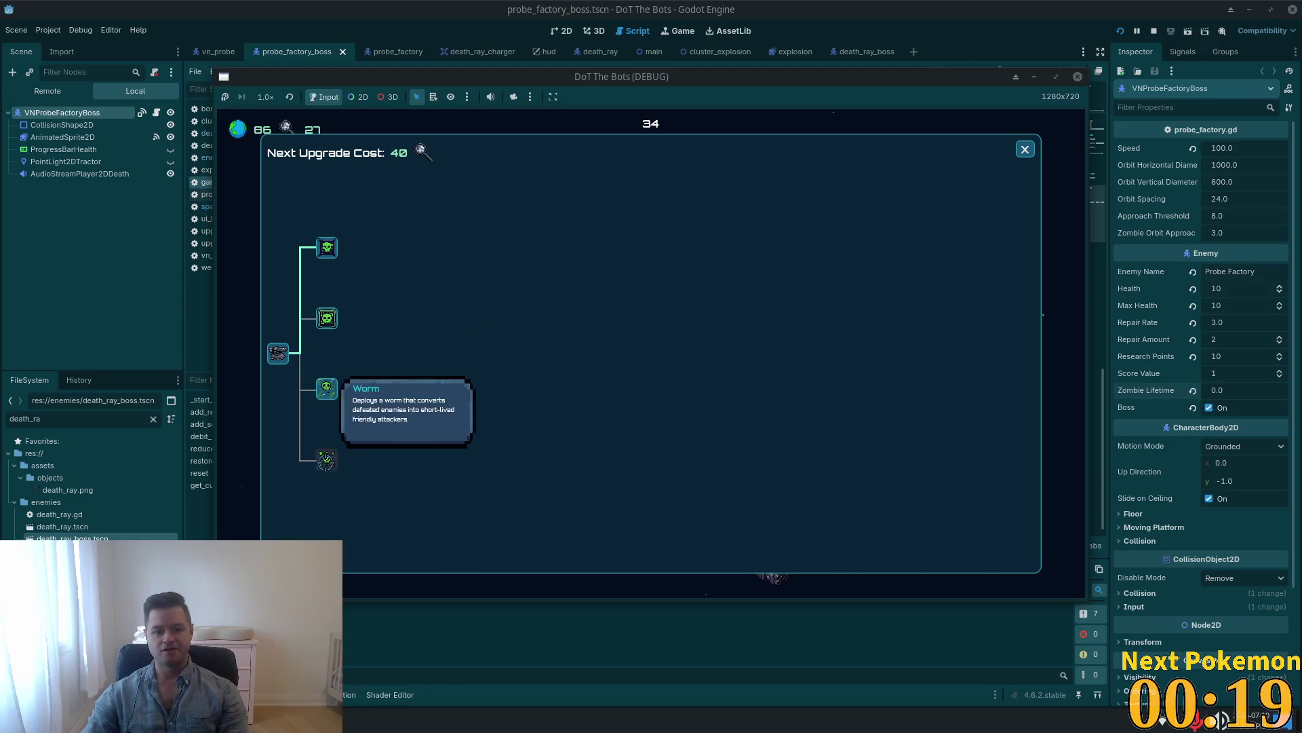
left_click(331, 456)
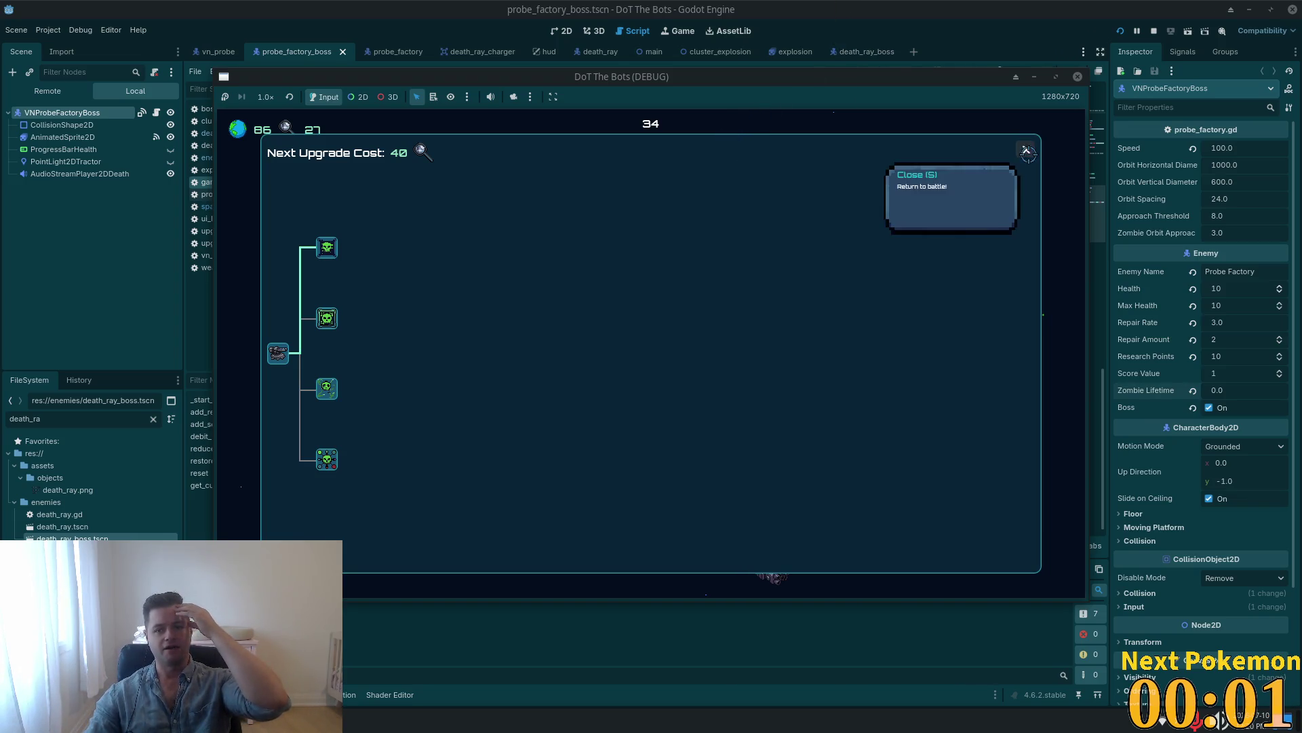
left_click(326, 318)
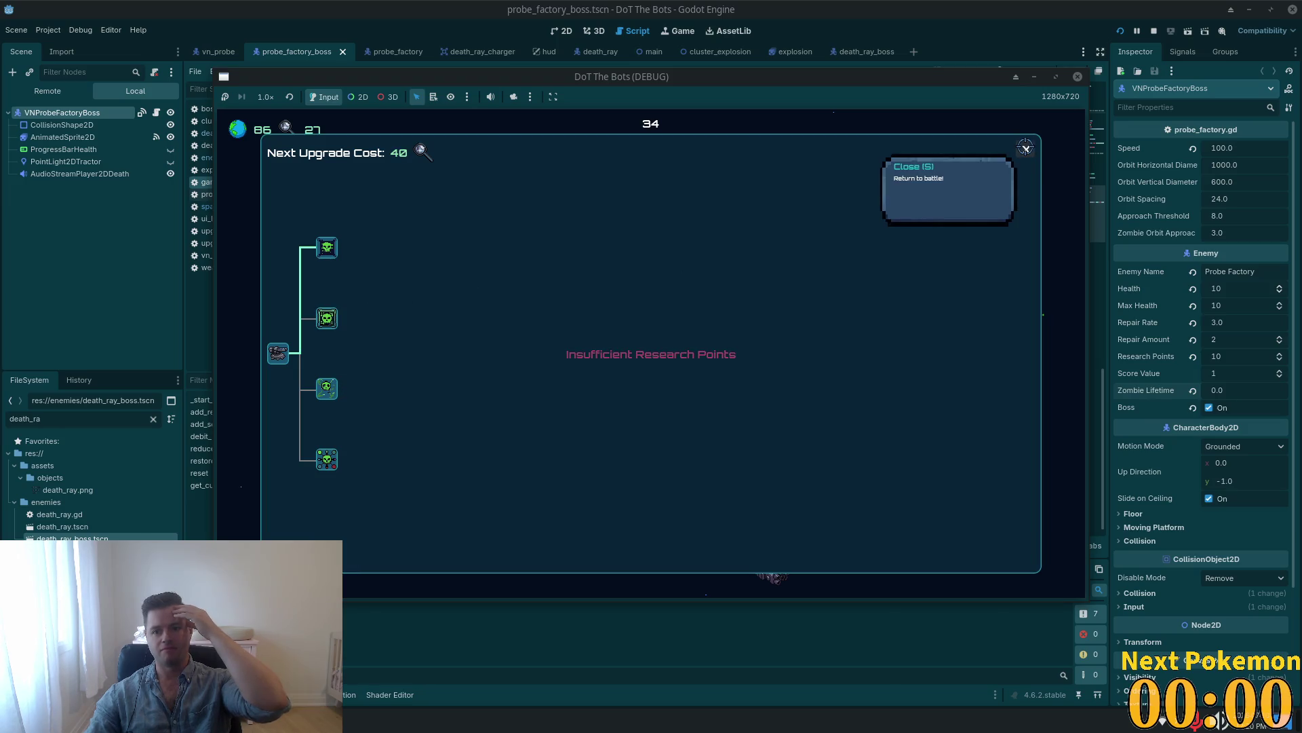
left_click(1025, 149)
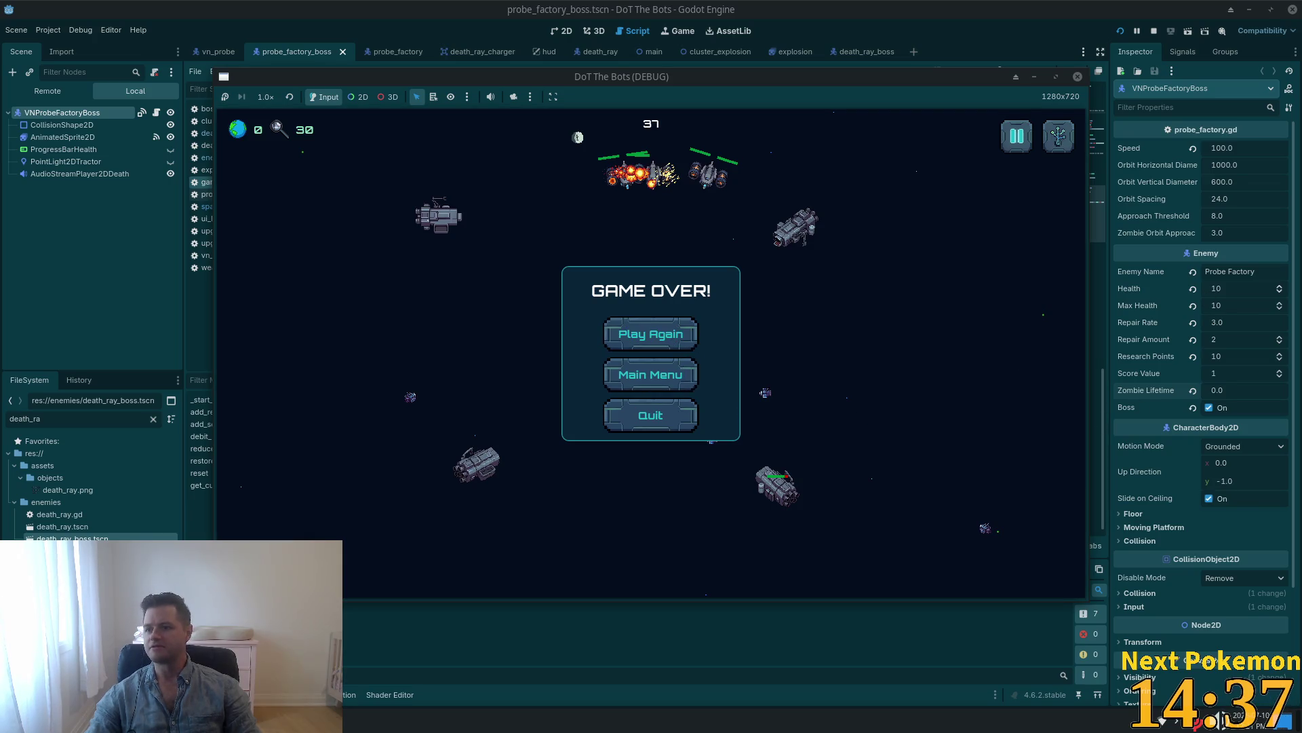
left_click(1286, 188)
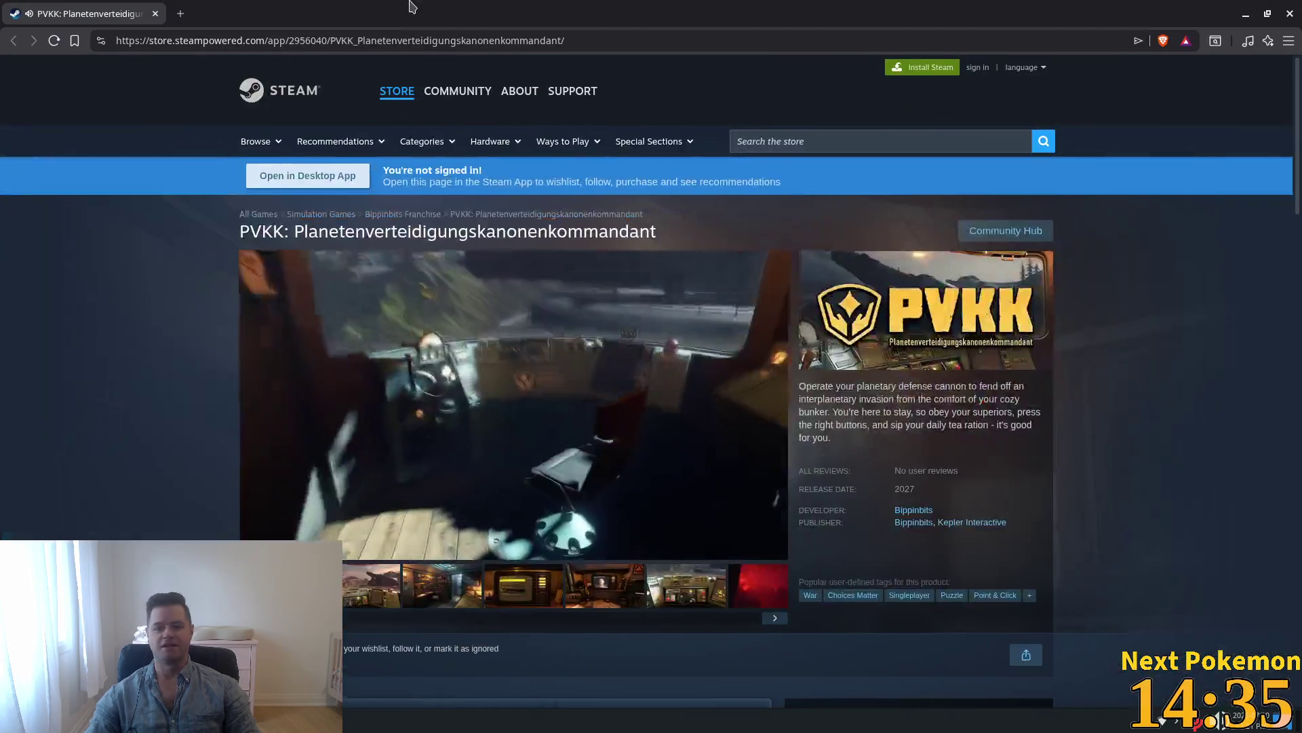
Select the PVKK title on its Steam store page and let the trailer play.
left_click_drag(343, 232, 658, 232)
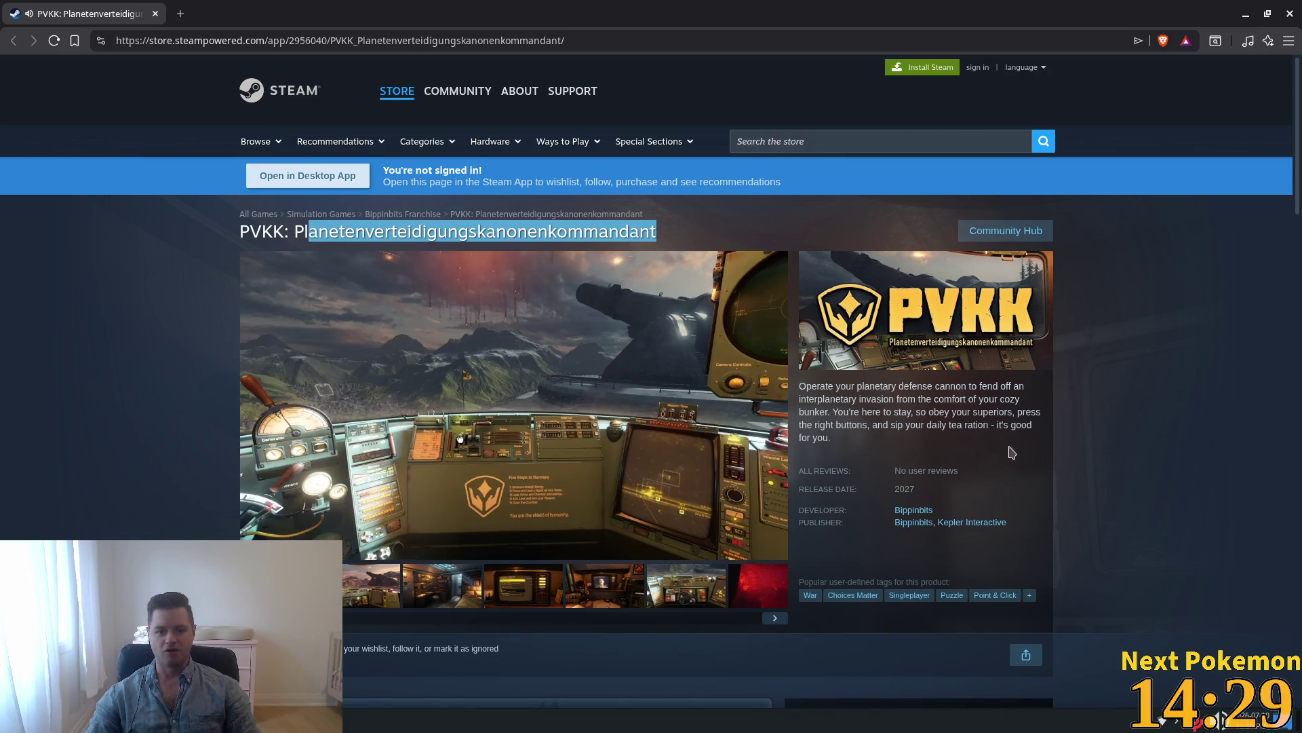
mouse_move(725, 400)
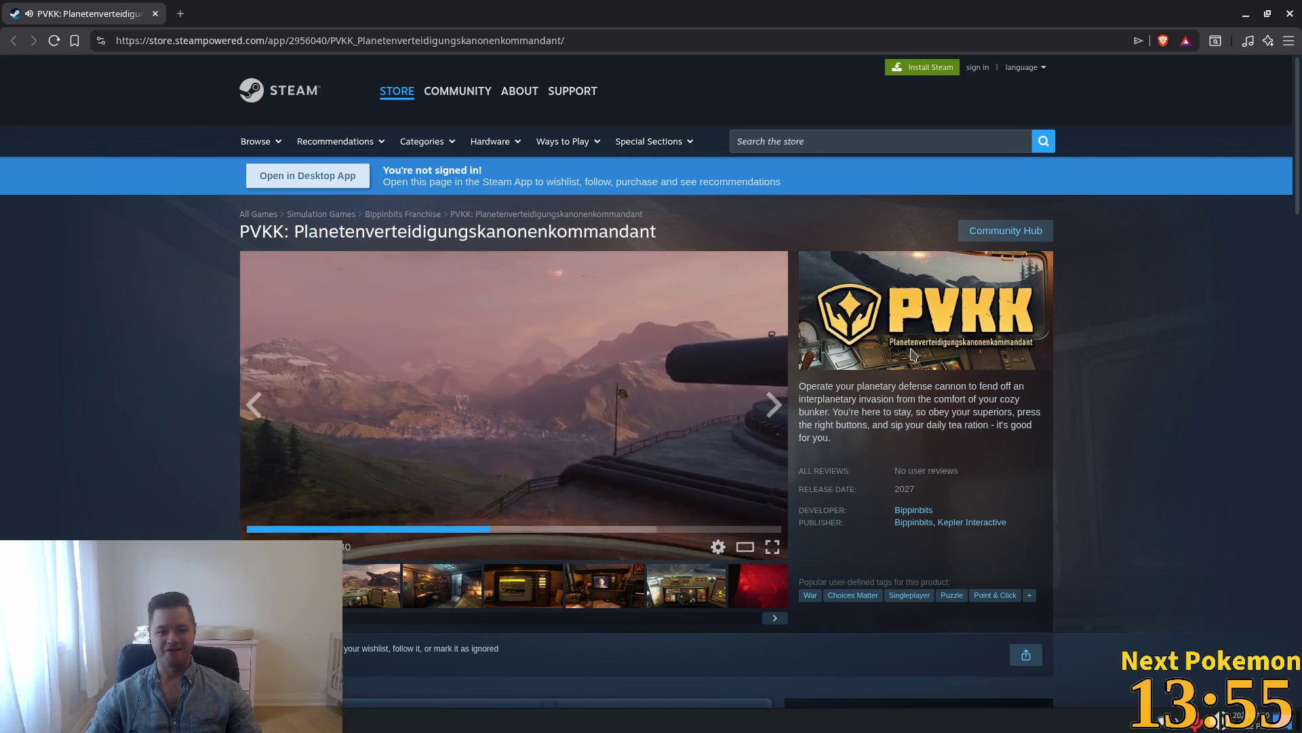
Open Bippinbits' Steam developer page from the PVKK store page, check About, and select the studio name.
scroll(911, 341, "down", 2)
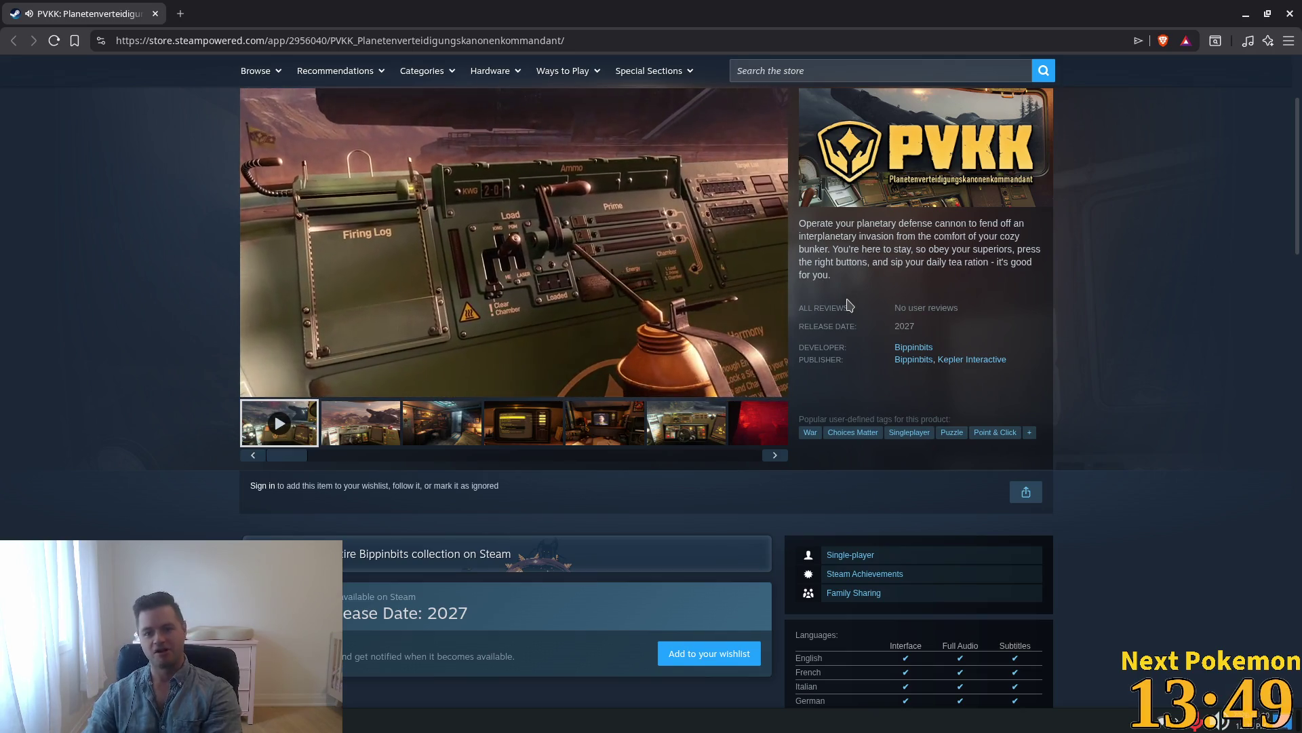
scroll(848, 302, "down", 1)
scroll(848, 302, "up", 2)
scroll(848, 298, "up", 2)
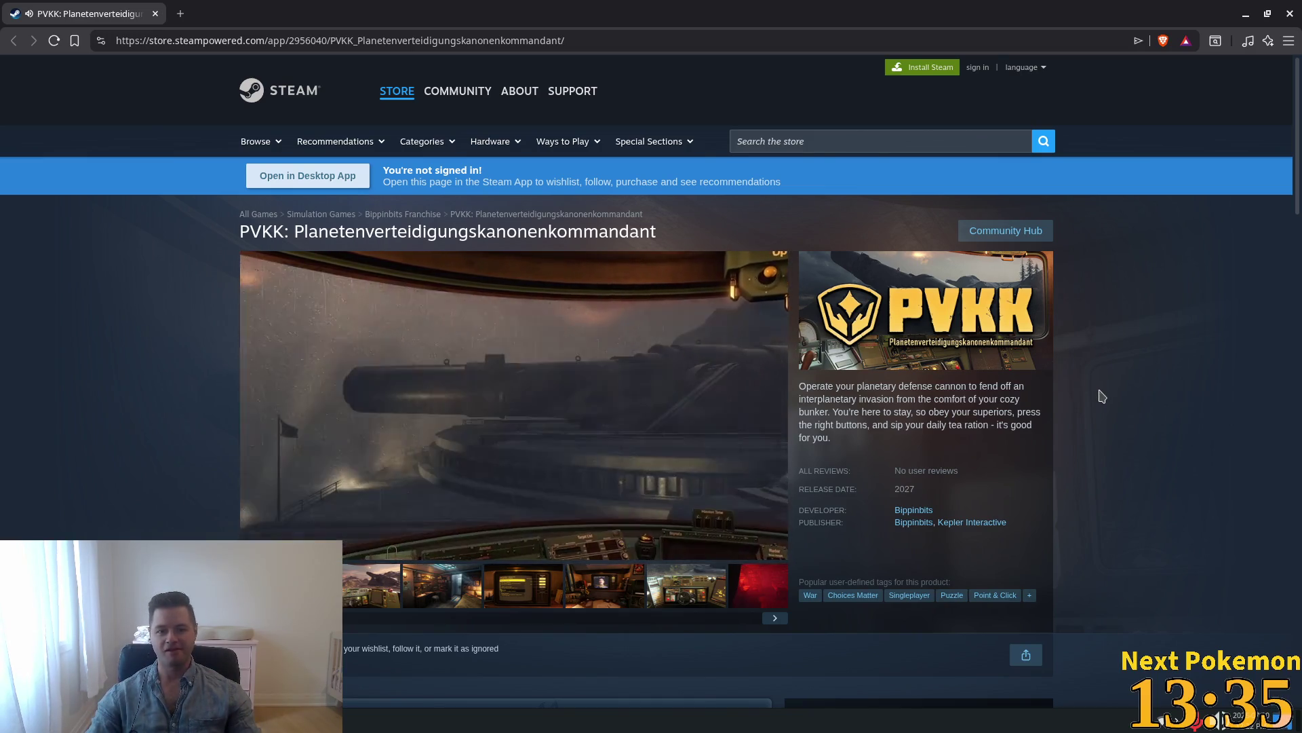
scroll(1085, 386, "down", 3)
left_click(912, 266)
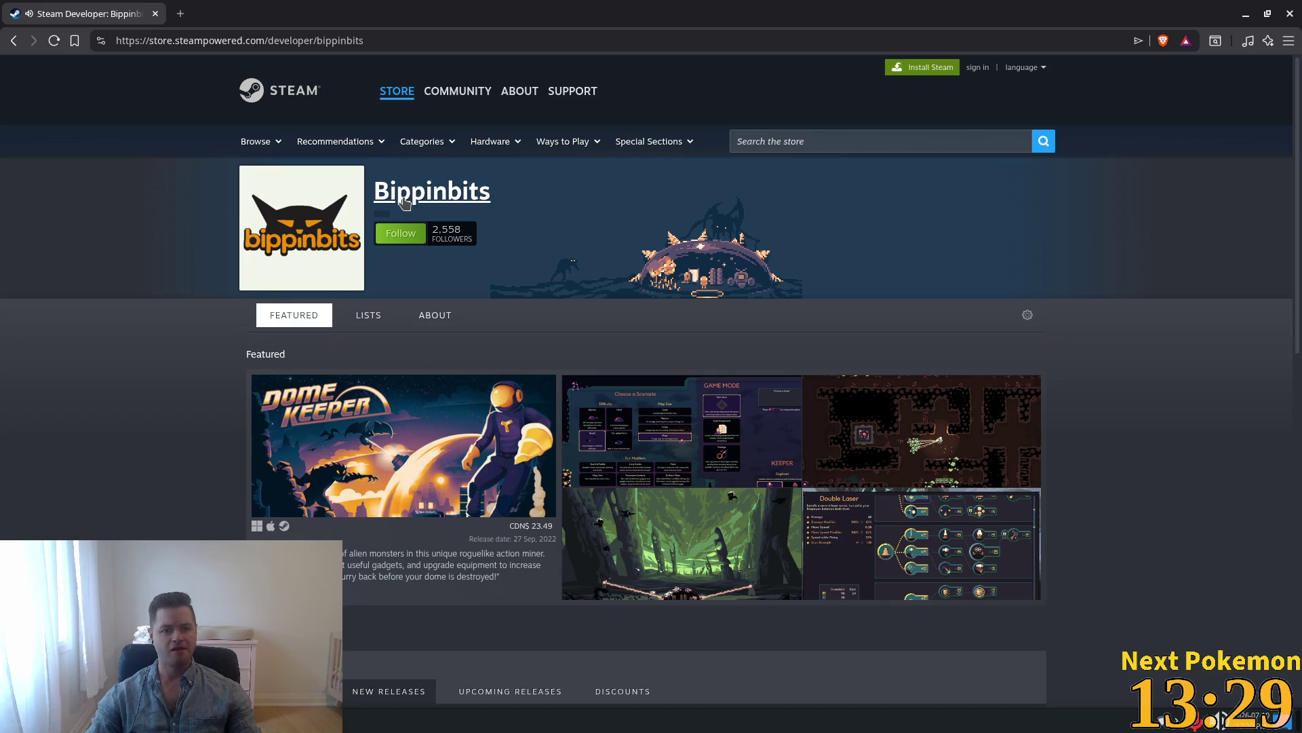
left_click(438, 316)
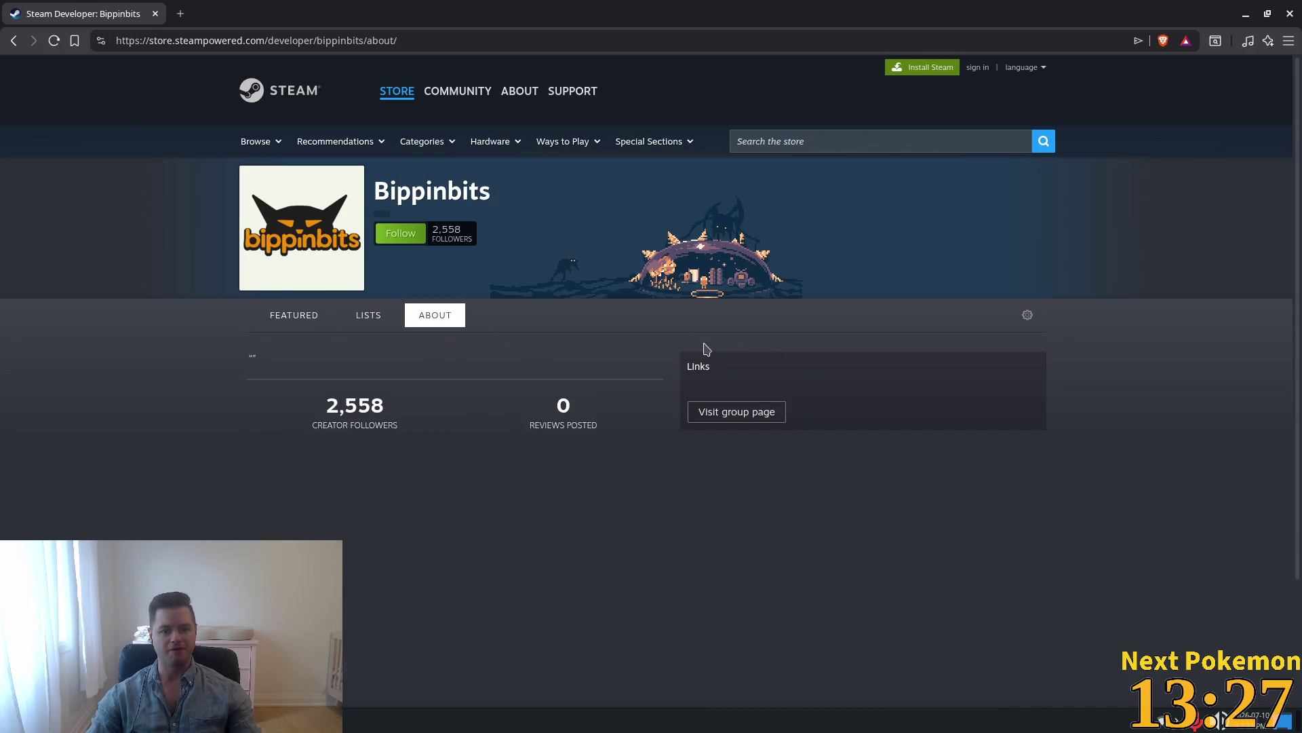
left_click(300, 324)
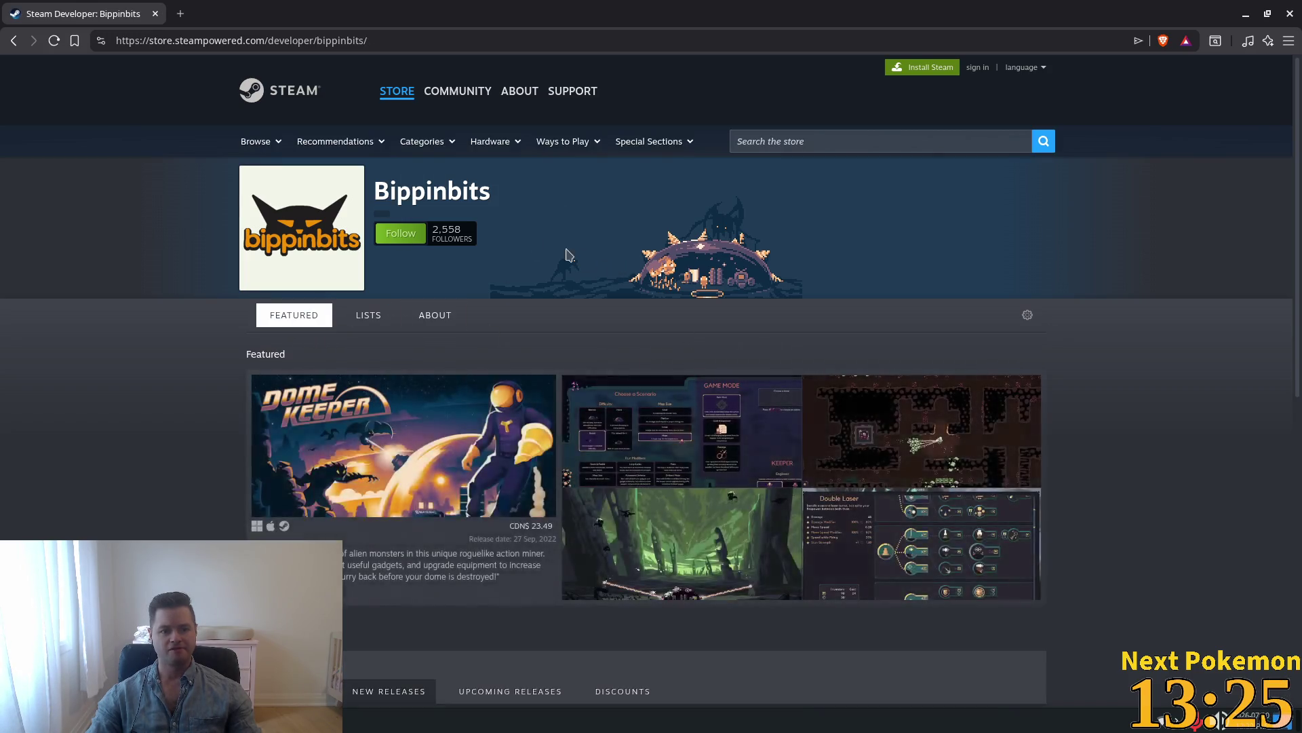
left_click_drag(502, 185, 372, 196)
key("ctrl+c")
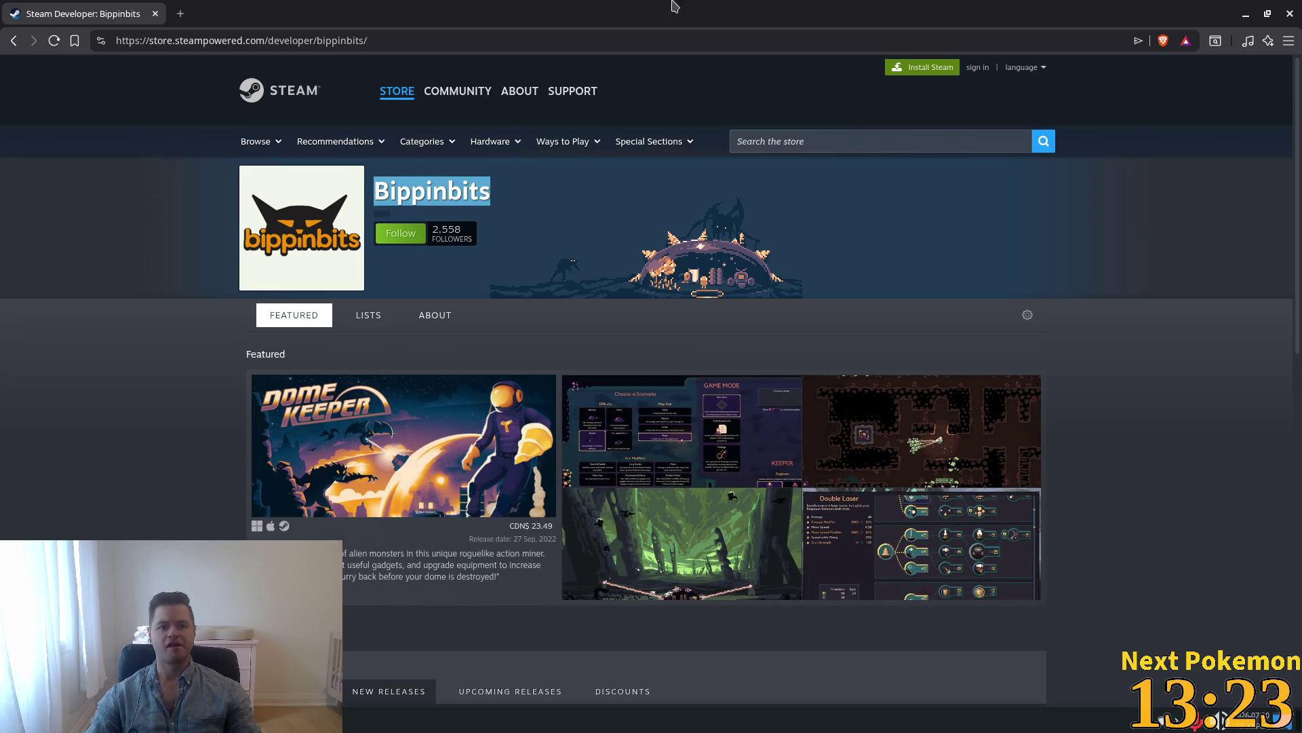
left_click(182, 14)
type("google.com")
key("Return")
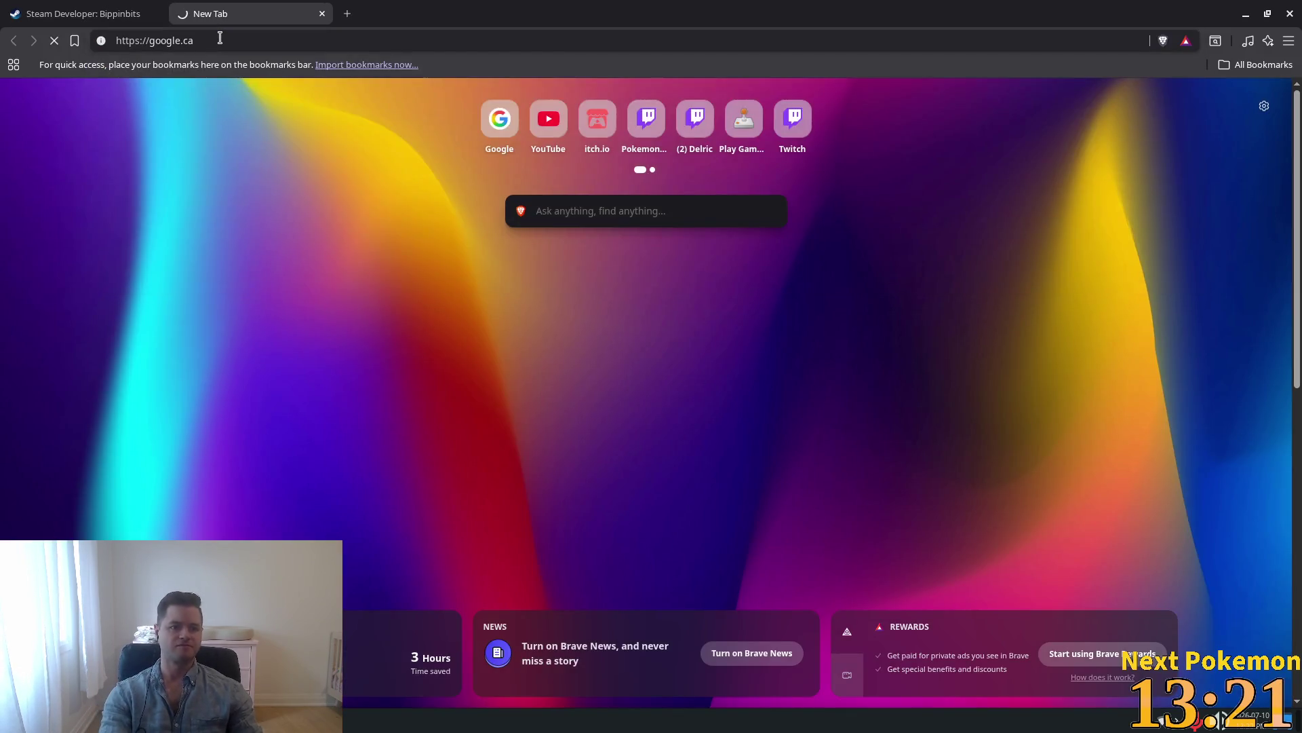
type("us")
key("BackSpace")
key("BackSpace")
type("is")
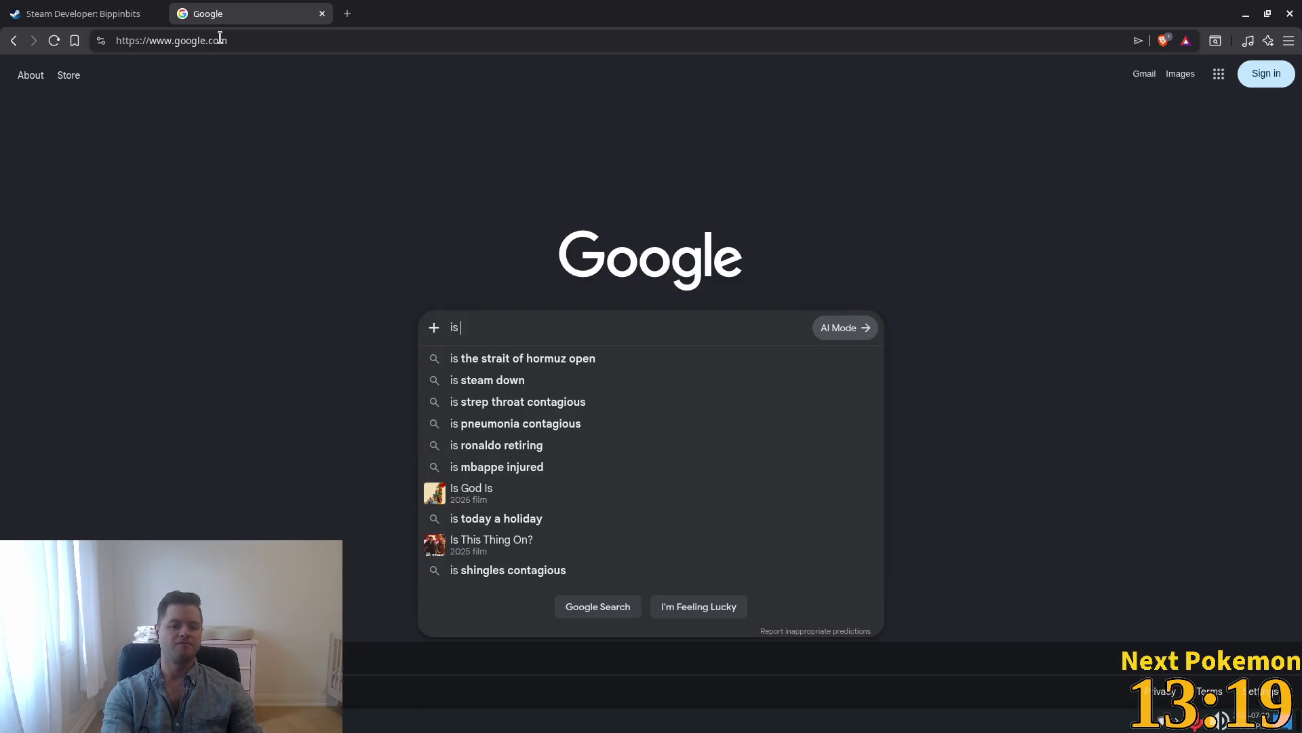
key("ctrl+v")
type("g")
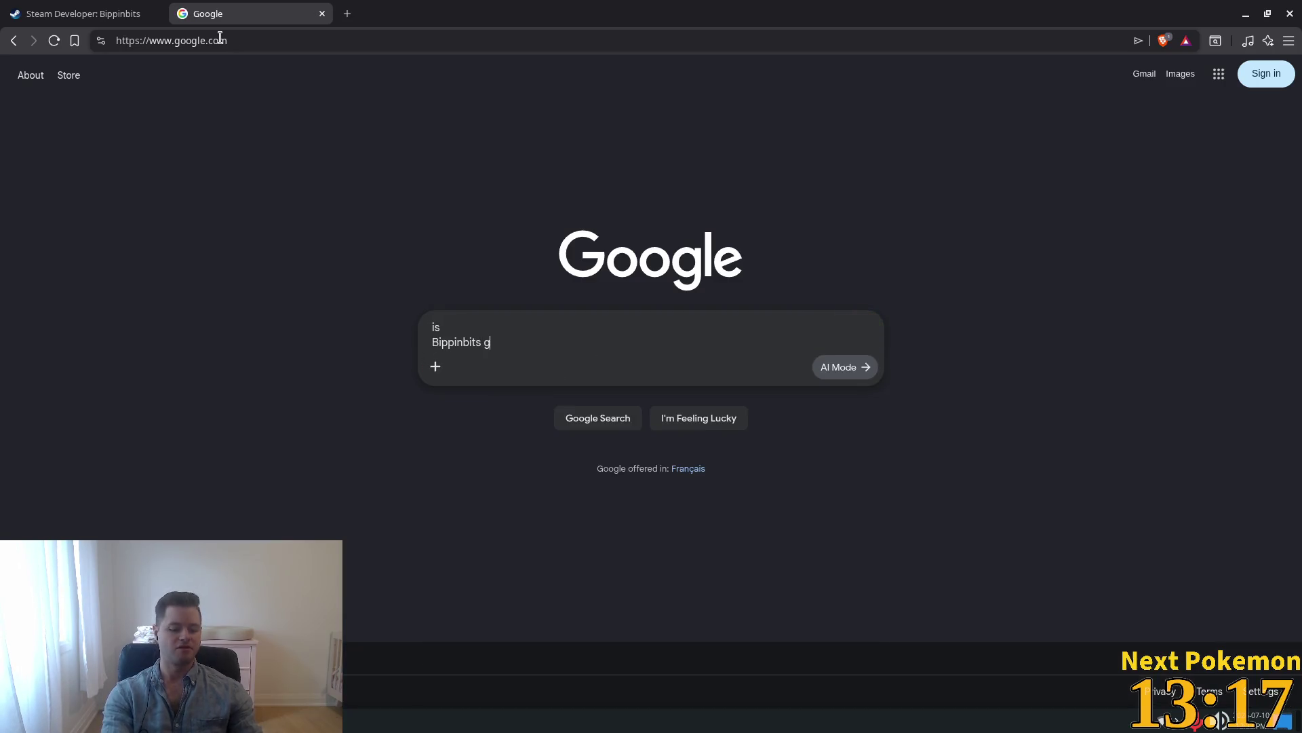
key("Return")
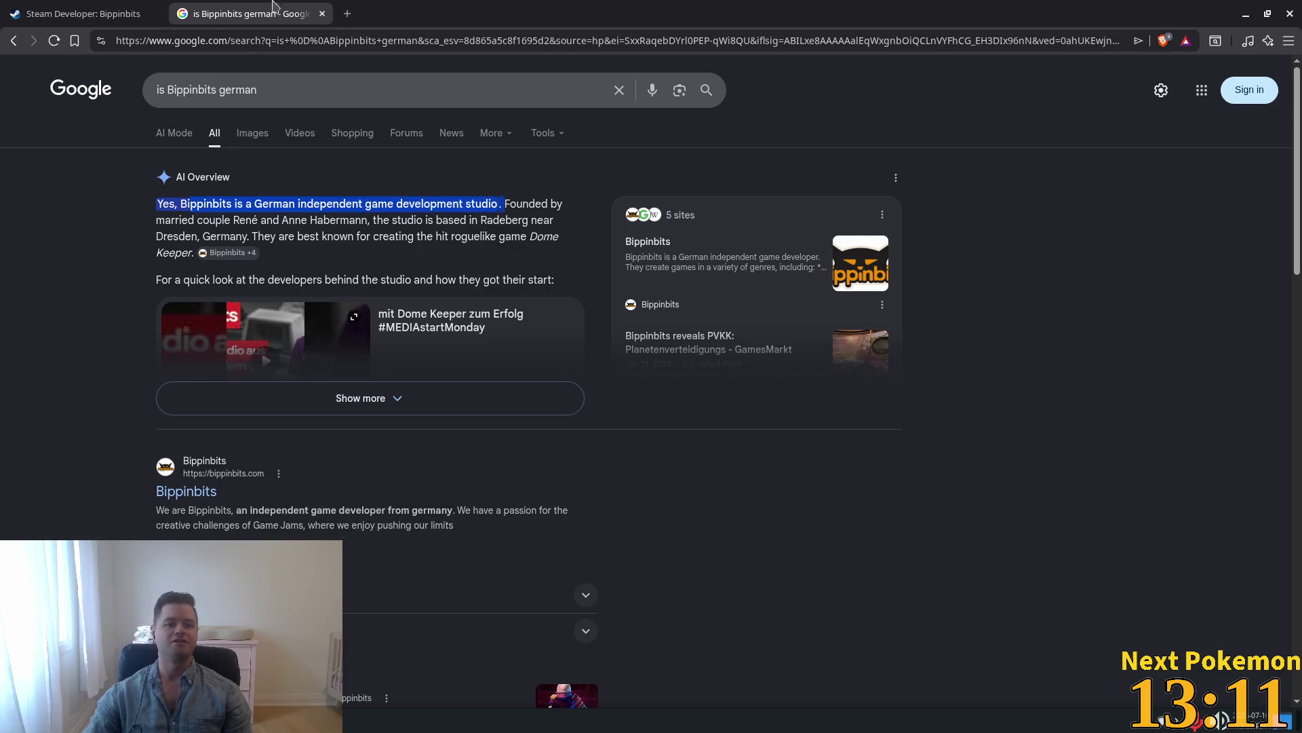
left_click(322, 14)
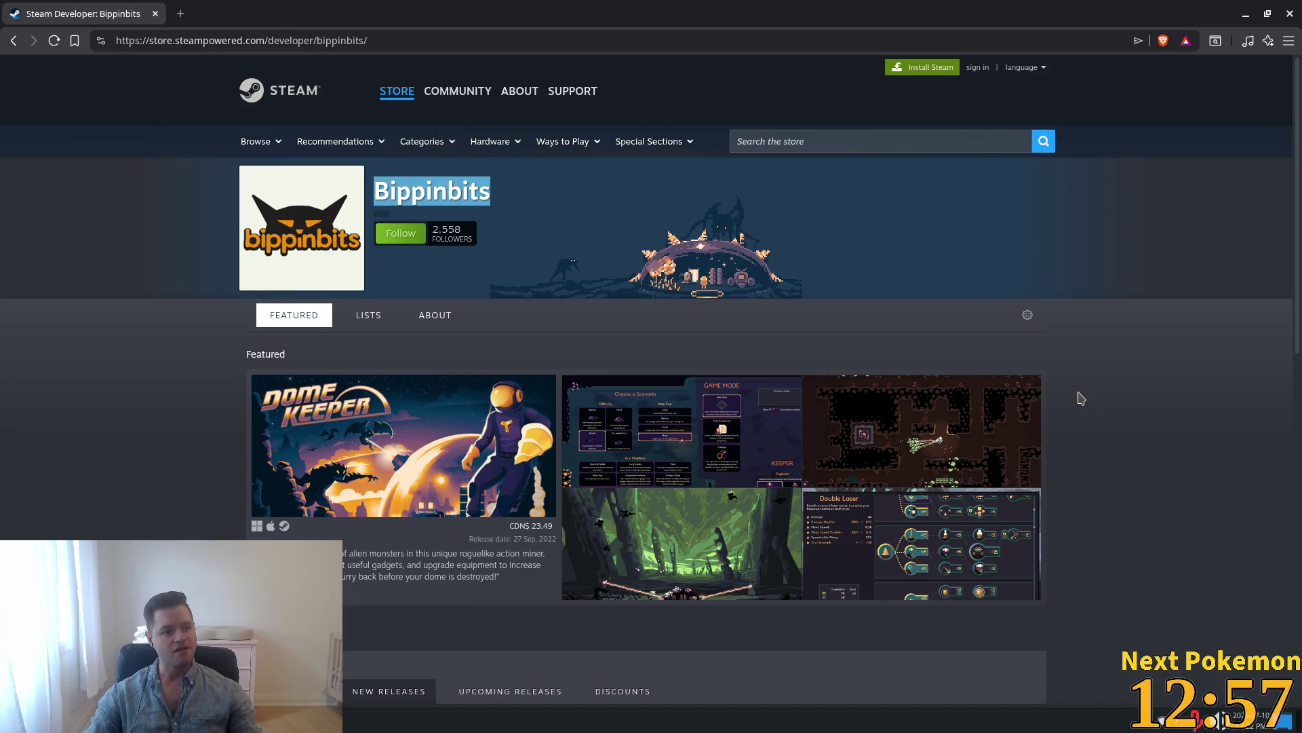
Look over the featured Dome Keeper capsule, then leave Steam for the Godot and Twitch Stream Manager windows.
mouse_move(1040, 409)
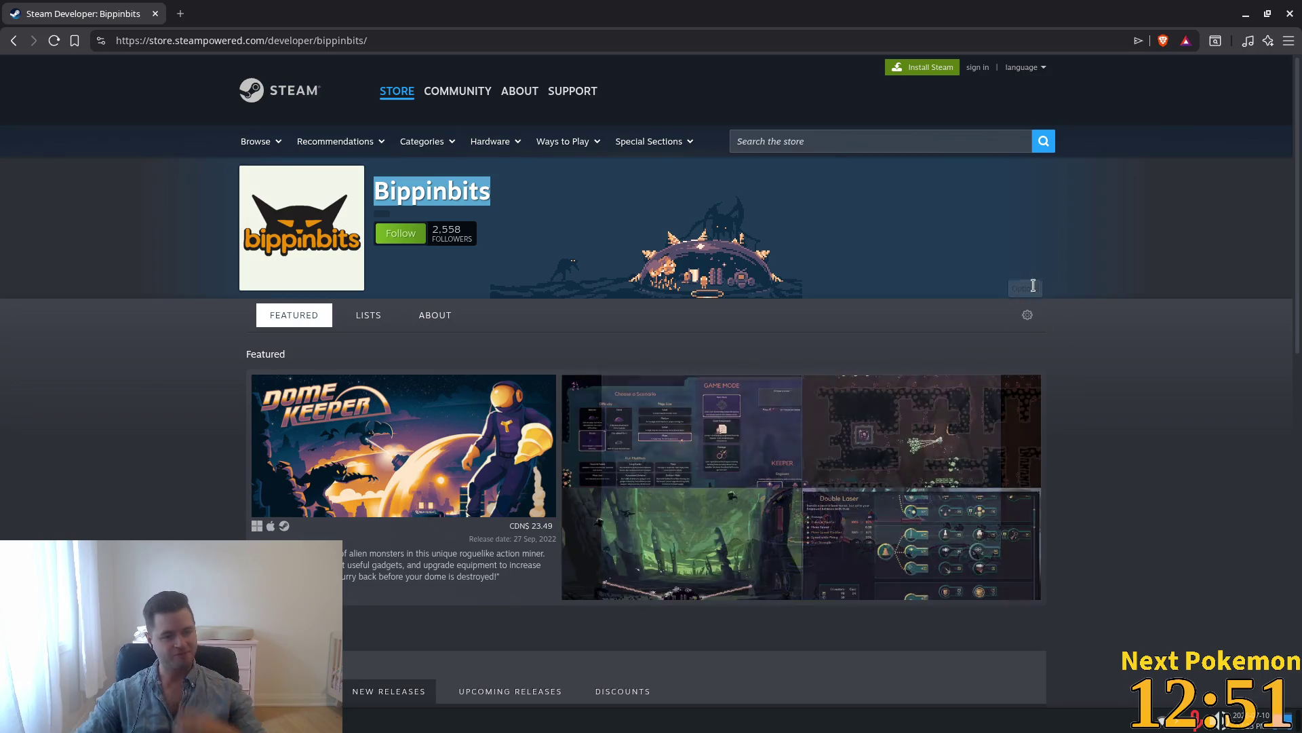
mouse_move(934, 383)
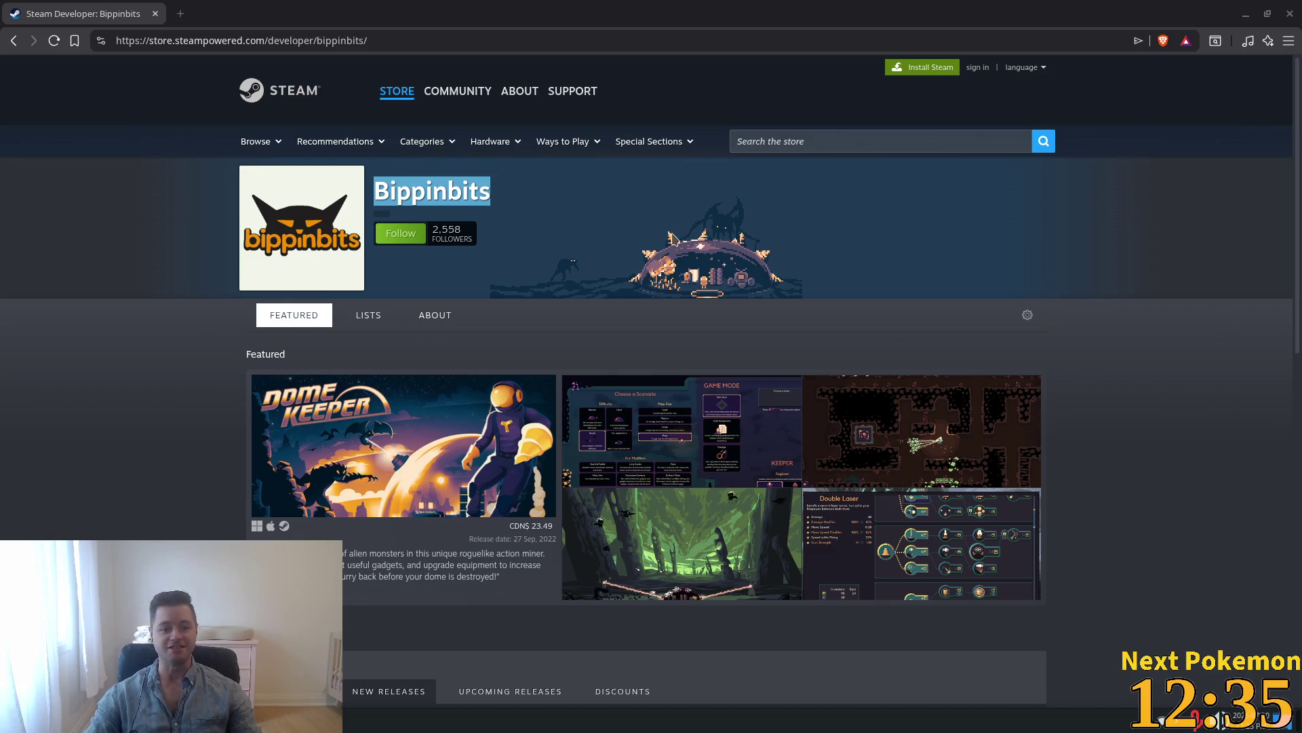
key("alt+Tab")
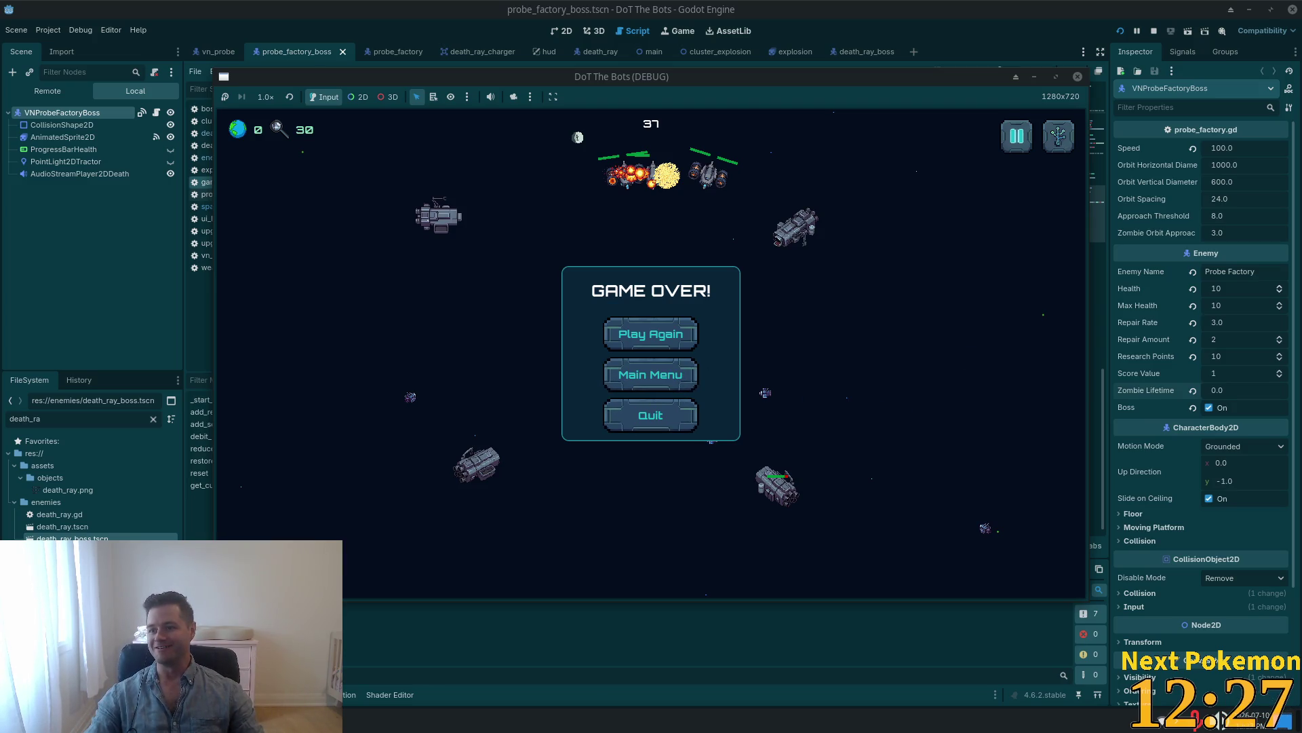
key("alt+Tab")
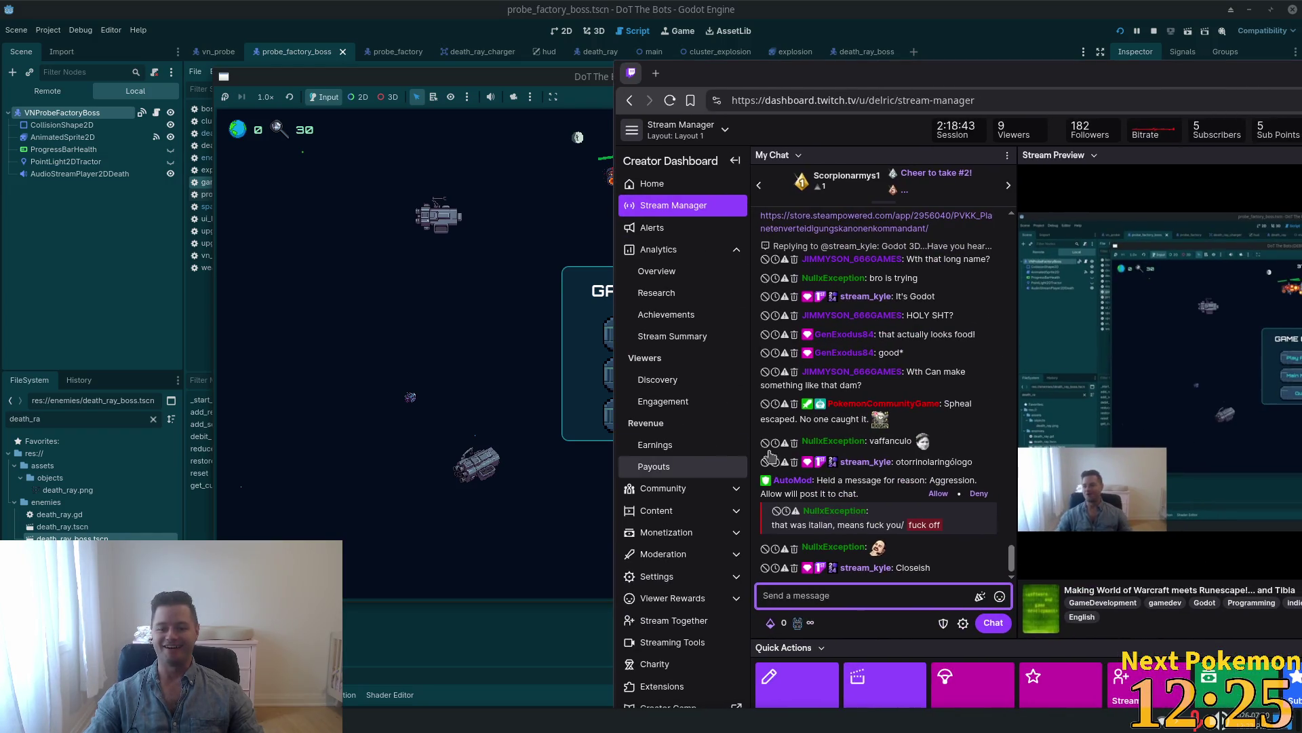
mouse_move(828, 480)
left_mouse_down()
mouse_move(957, 483)
mouse_move(882, 495)
mouse_move(909, 516)
mouse_move(892, 523)
left_mouse_up()
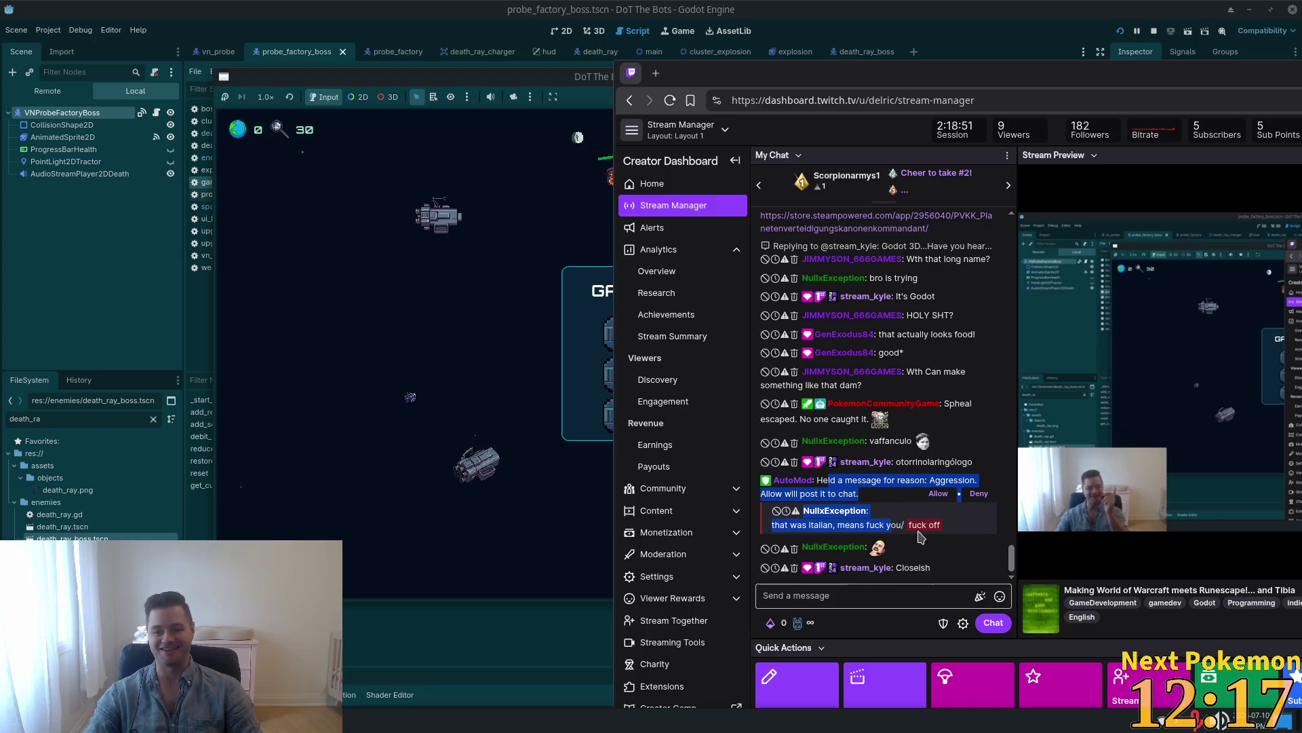
left_click(856, 490)
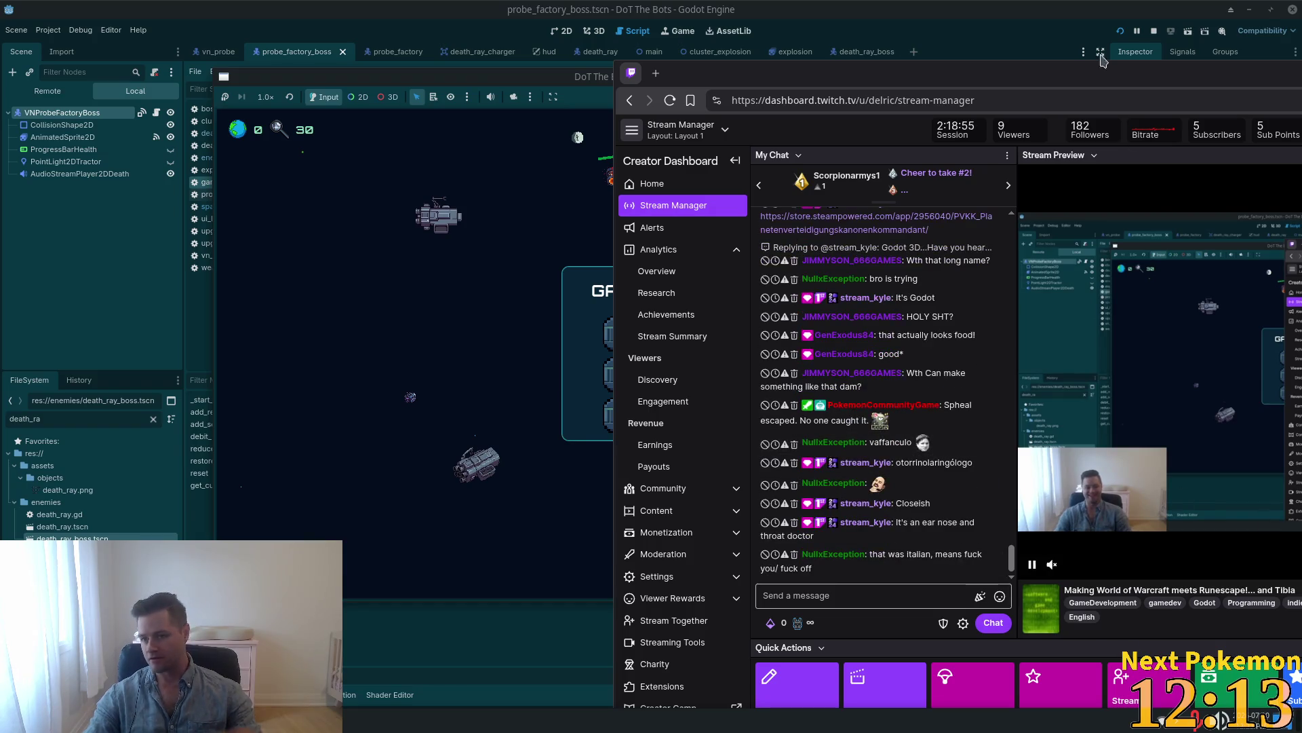
key("alt+Tab")
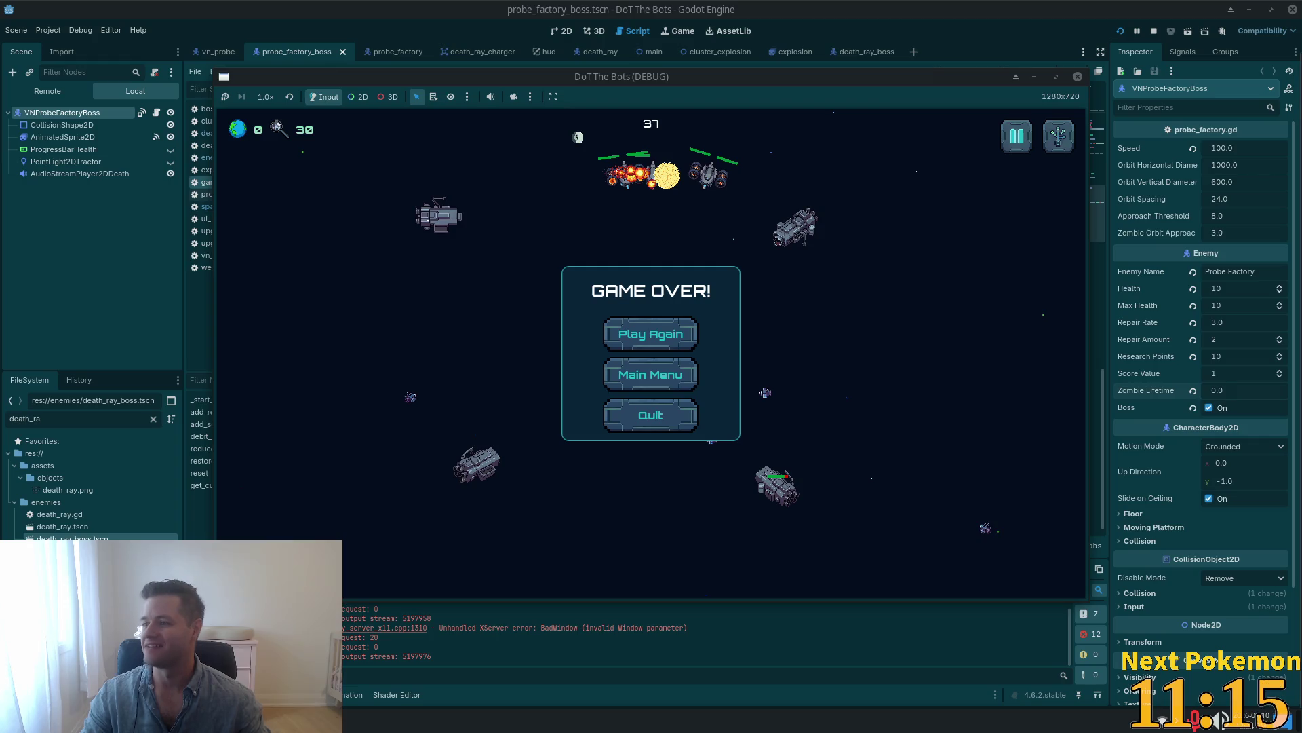
key("alt+Tab")
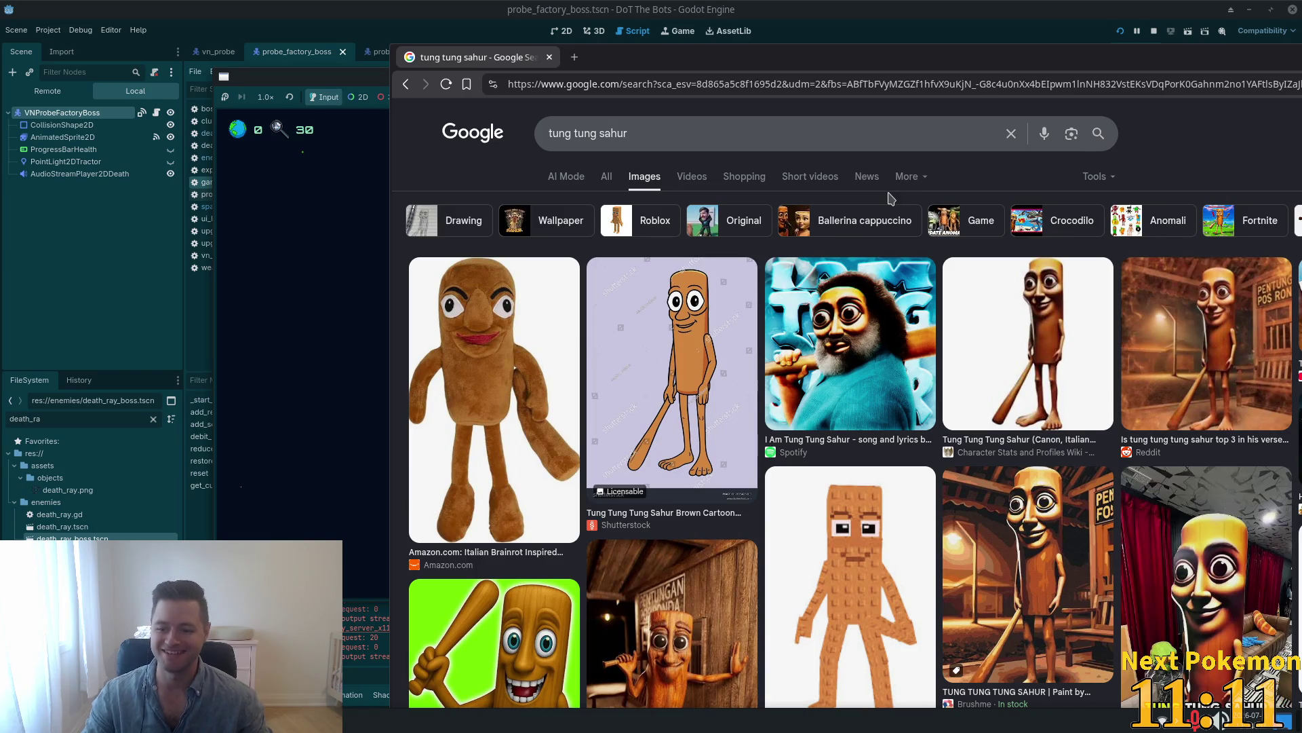
scroll(891, 198, "down", 2)
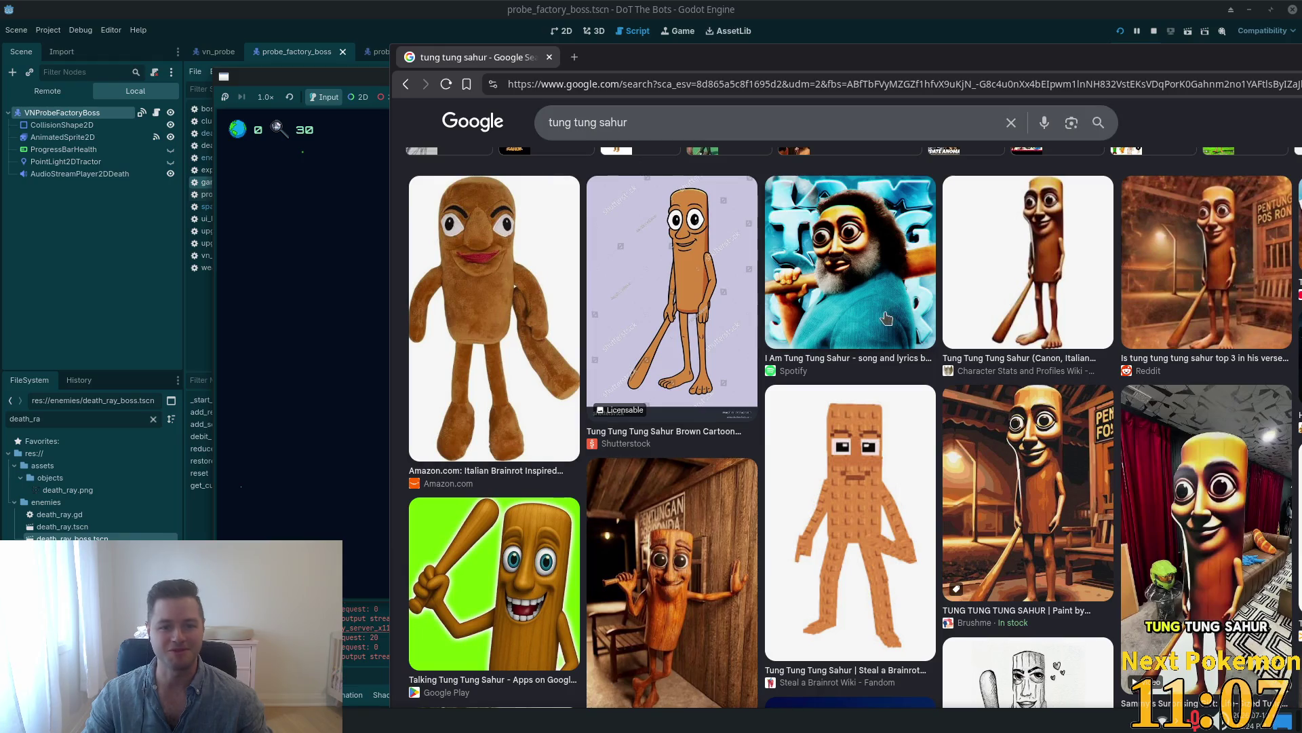
scroll(674, 177, "up", 2)
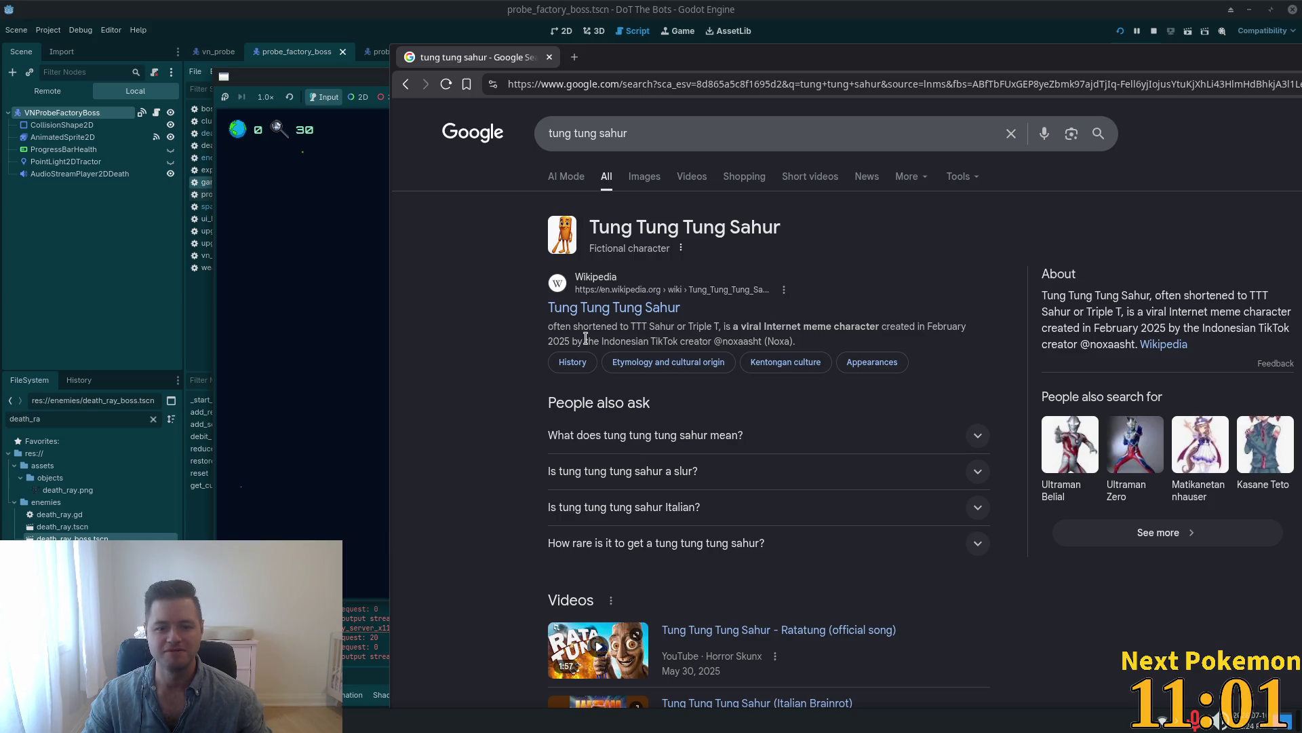
left_click_drag(621, 341, 690, 341)
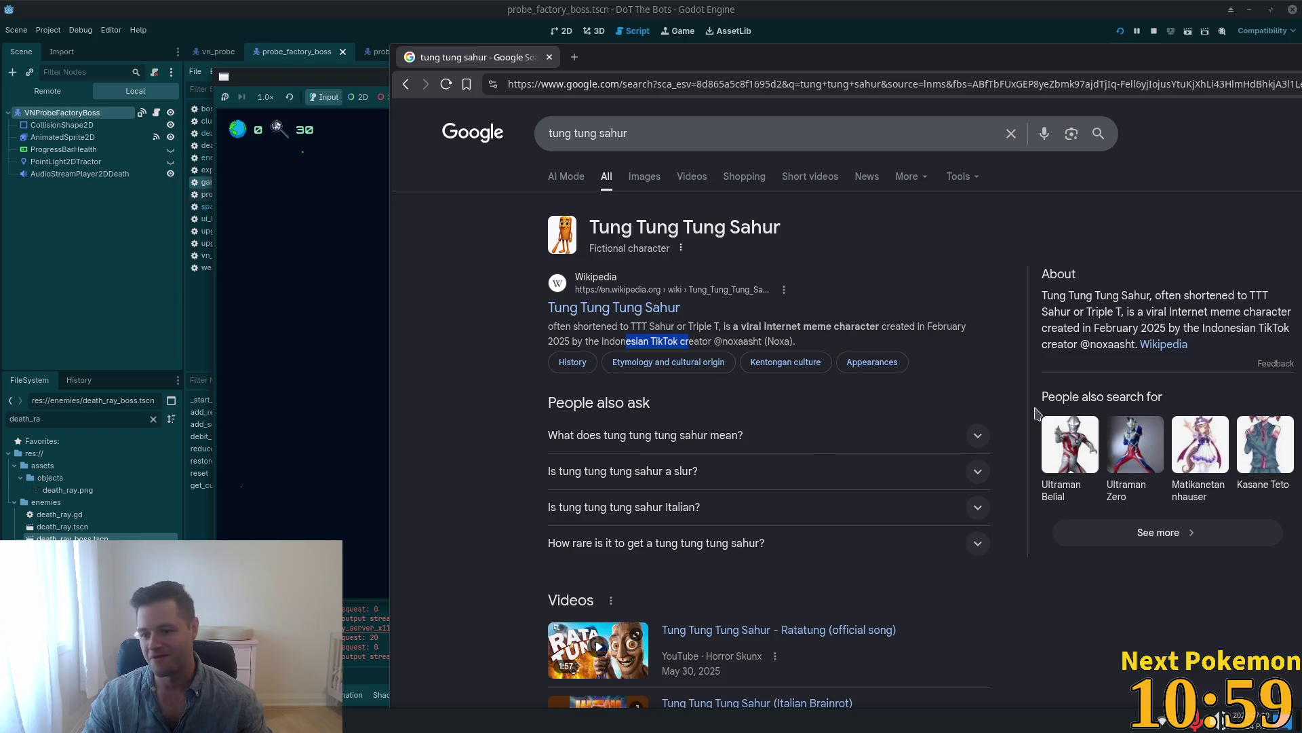
left_click(550, 58)
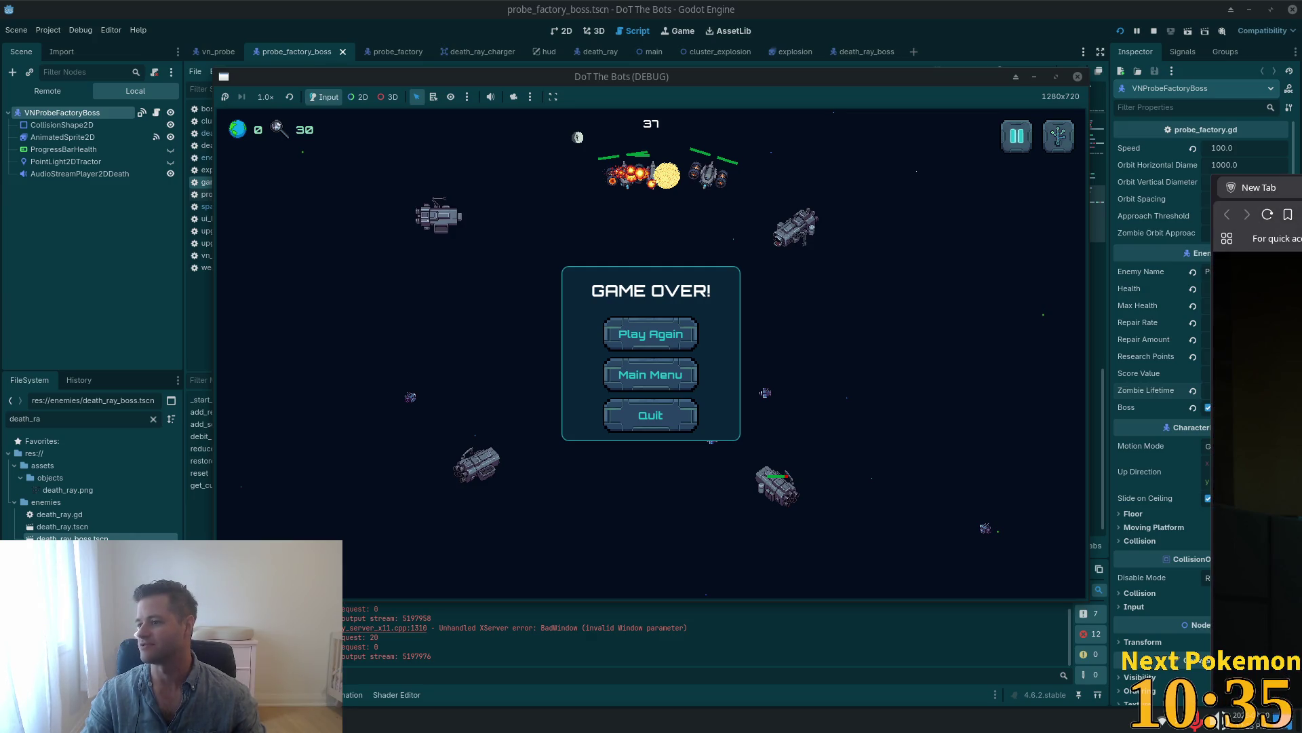
Search Google for 'otorrinolaringólogo pronounce' using the autocomplete suggestion.
key("alt+Tab")
type("otorrinolaringólogo")
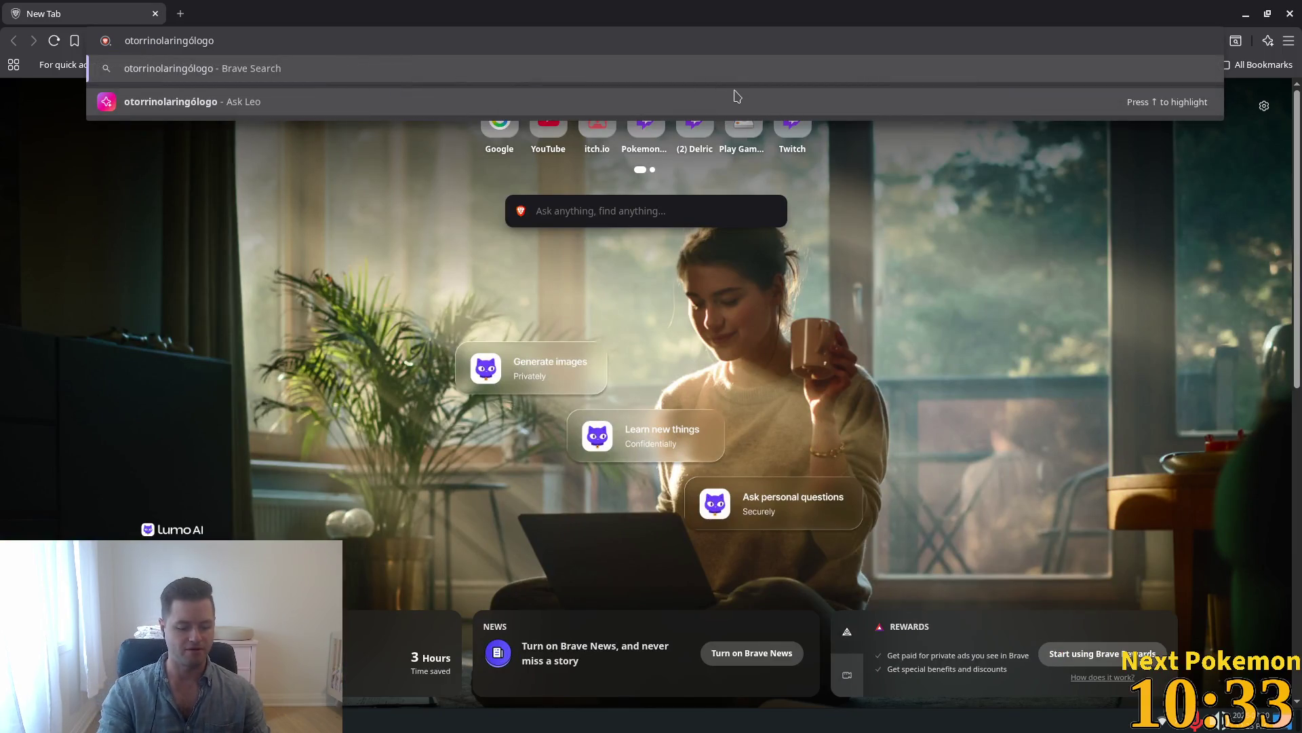
key("ctrl+a")
type("g")
key("Return")
type("otorrinolaringólogo pronou")
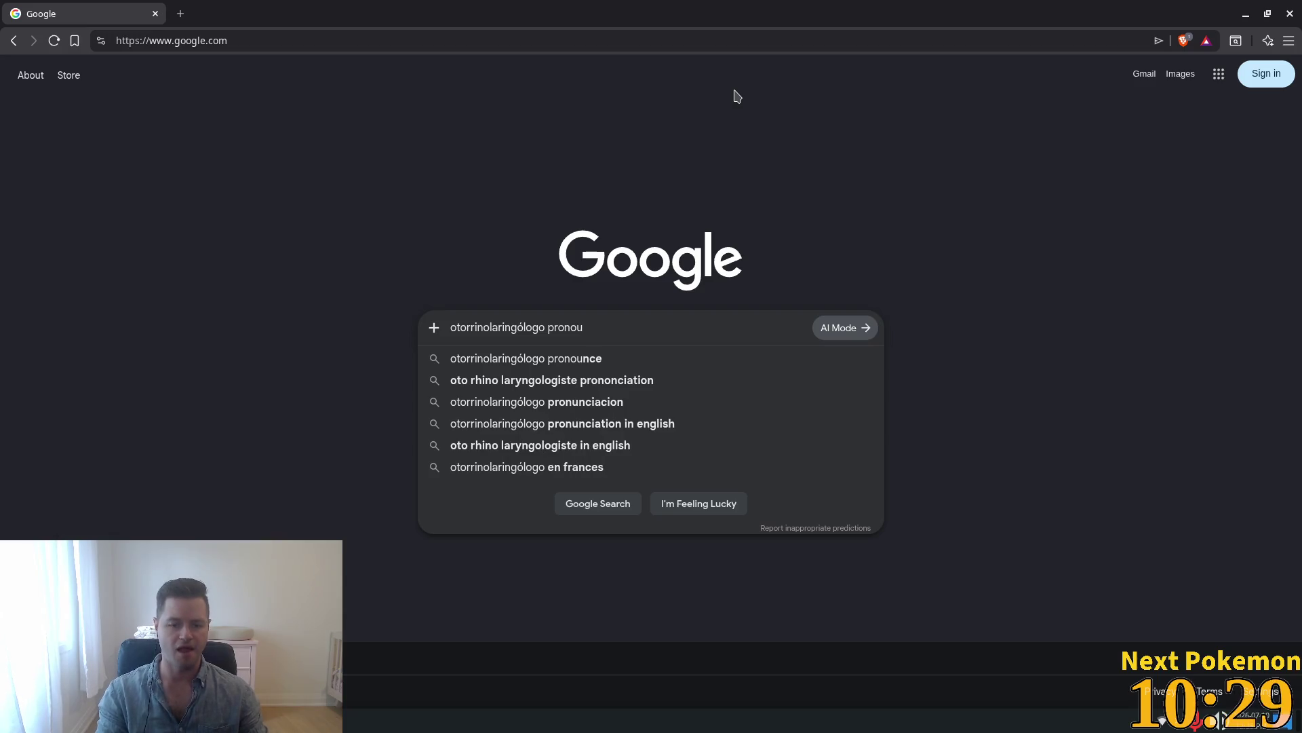
key("Down")
key("Down")
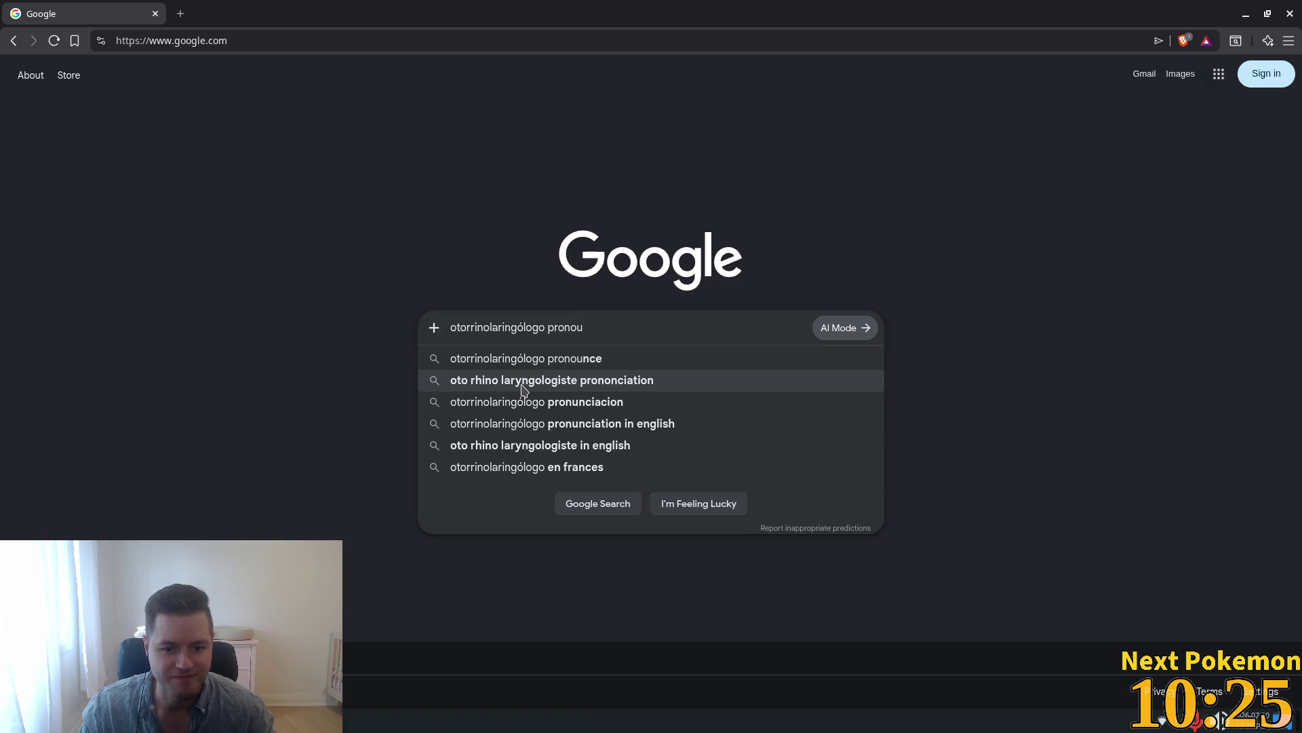
left_click(597, 358)
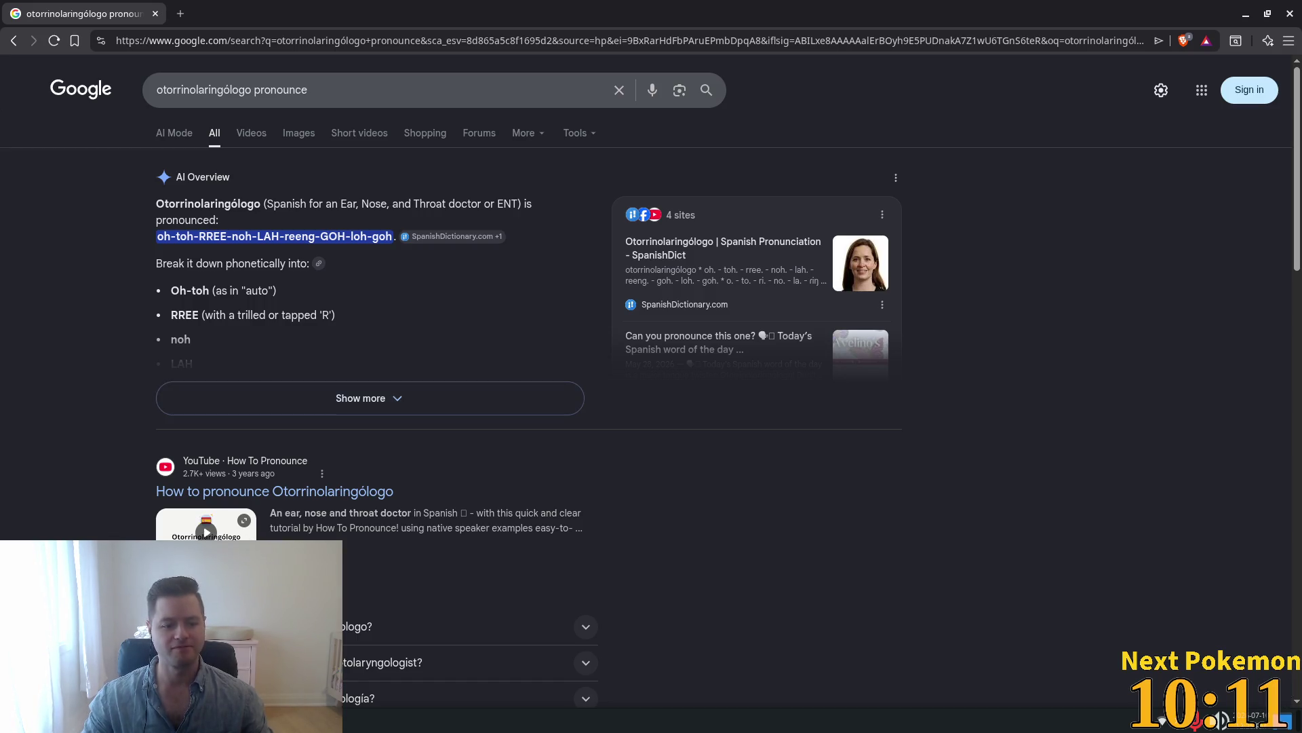
Play the otorrinolaringólogo pronunciation video, replay its final syllables several times, then close the browser.
left_click(207, 533)
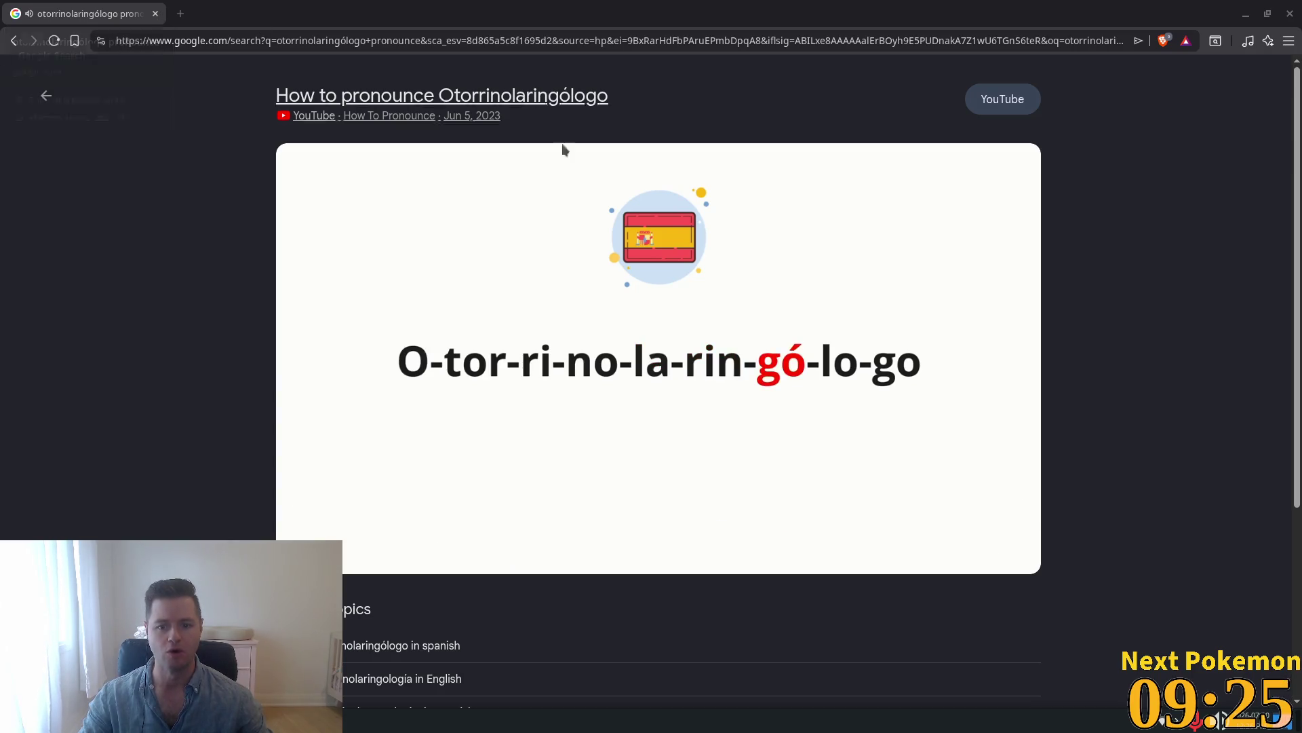
mouse_move(761, 383)
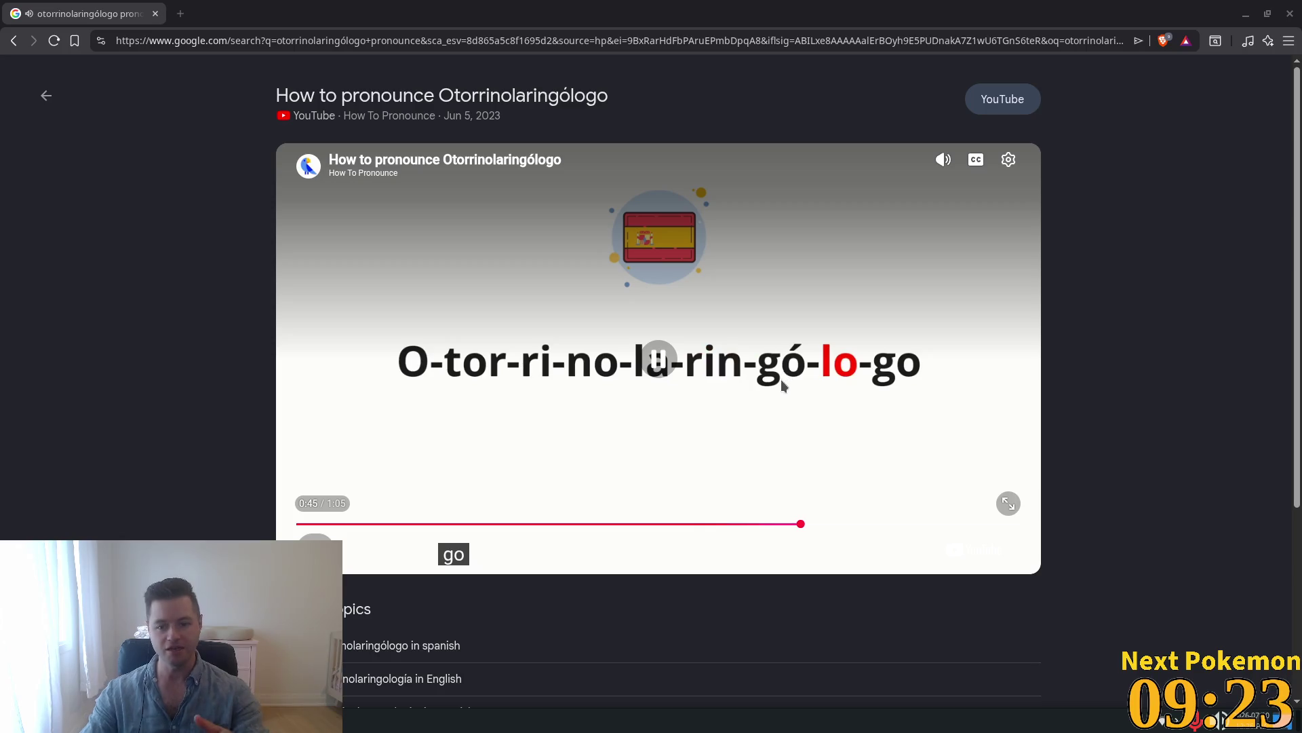
left_click(778, 525)
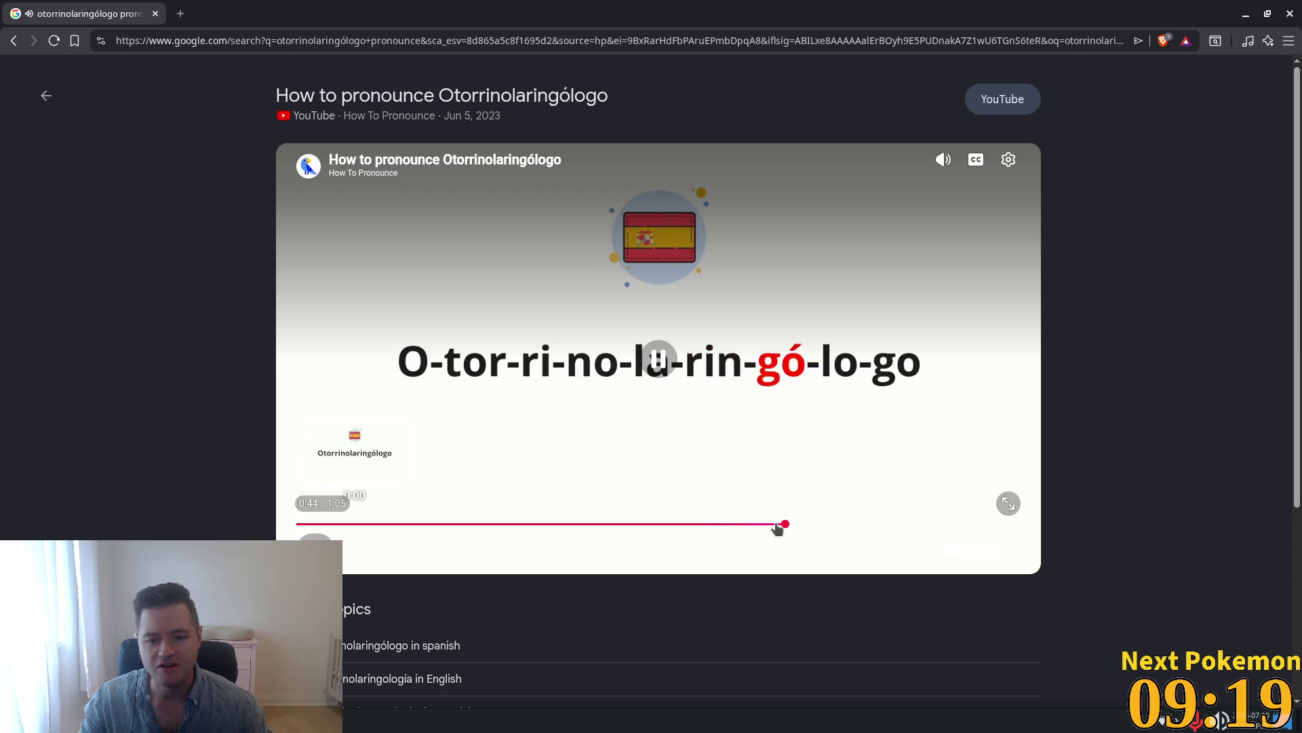
left_click(778, 525)
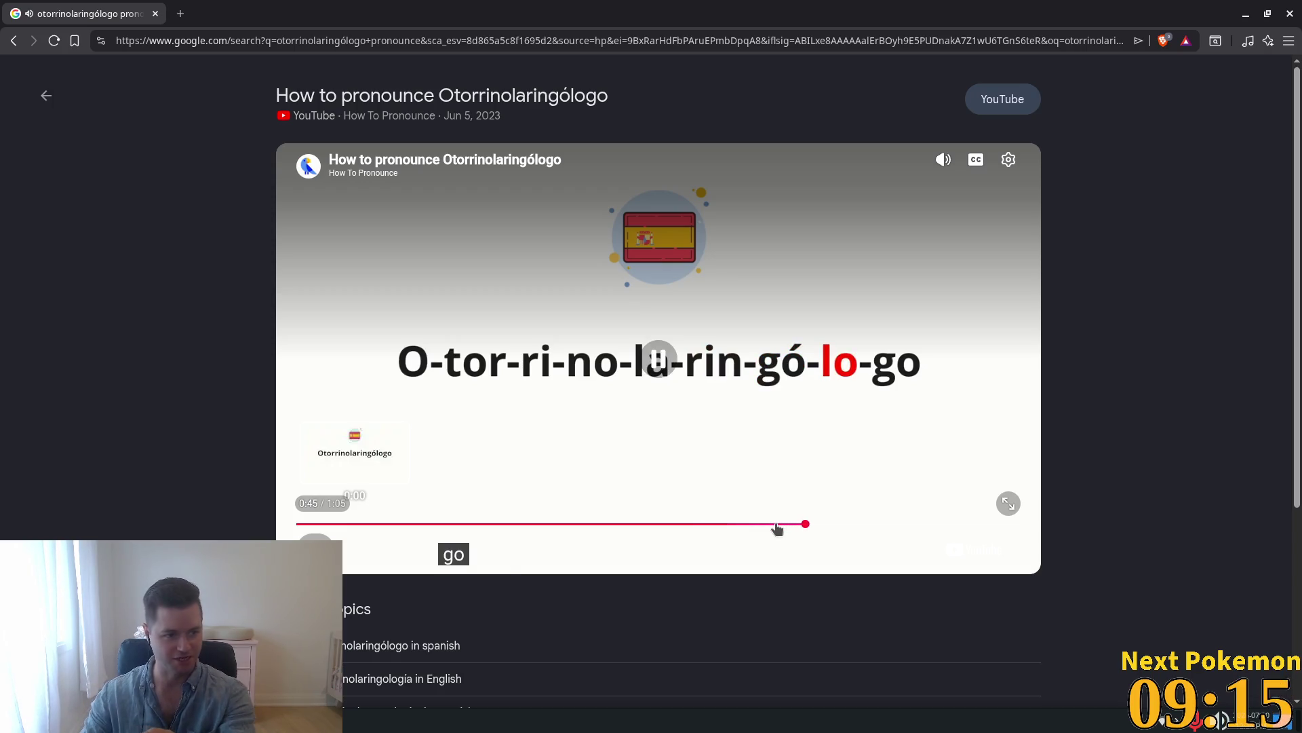
left_click(777, 525)
left_click(767, 527)
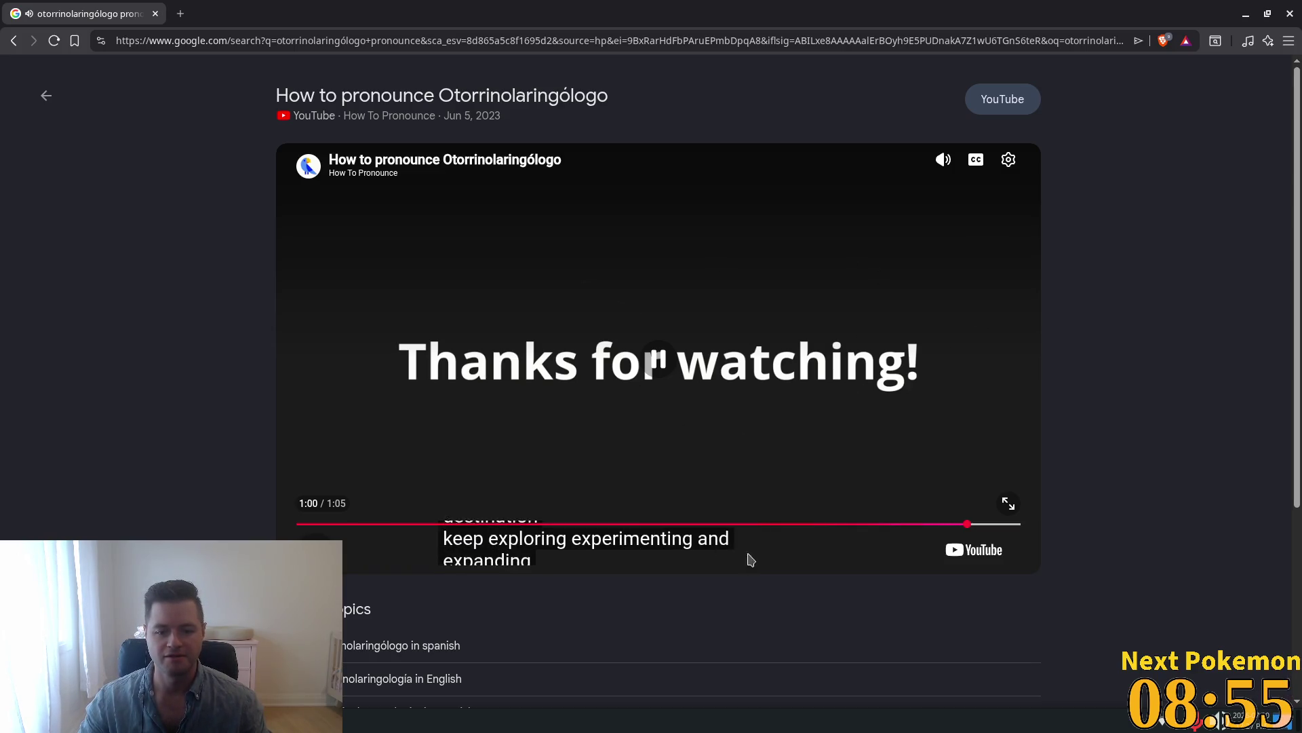
left_click(711, 548)
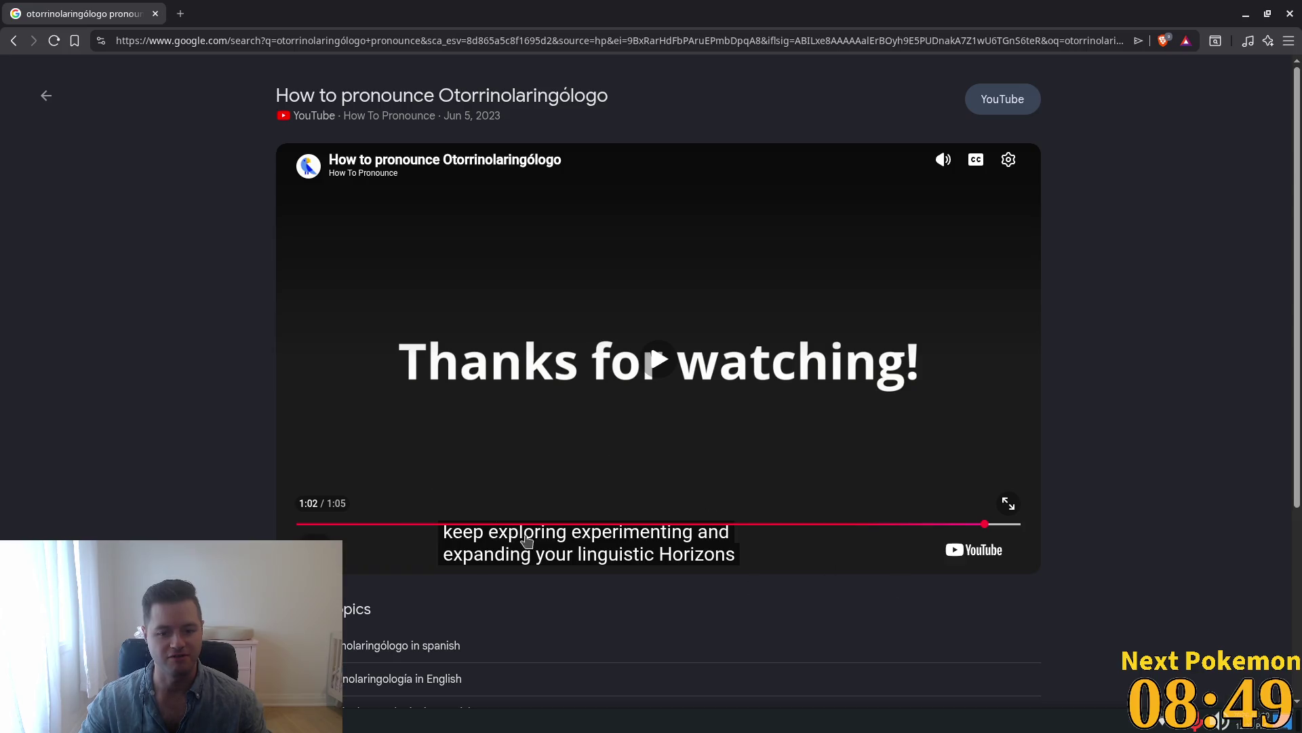
left_click(155, 14)
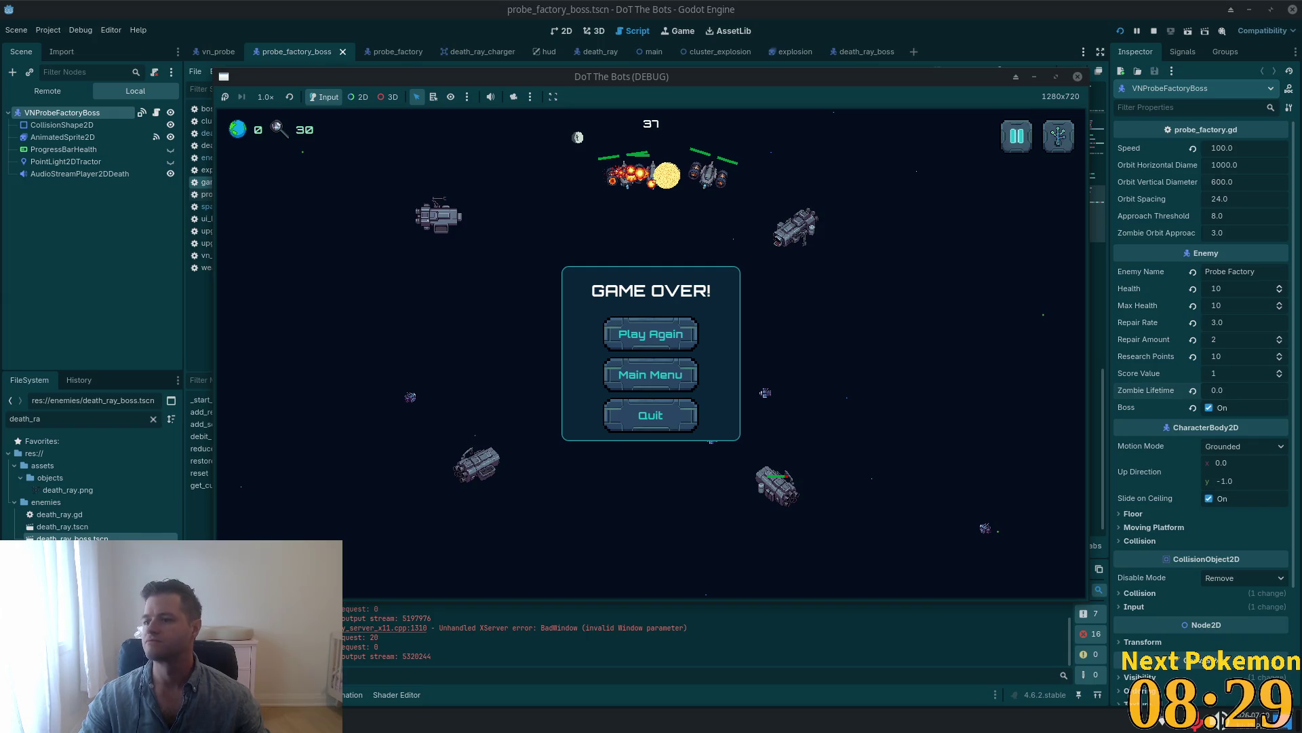
key("alt+Tab")
key("super+Up")
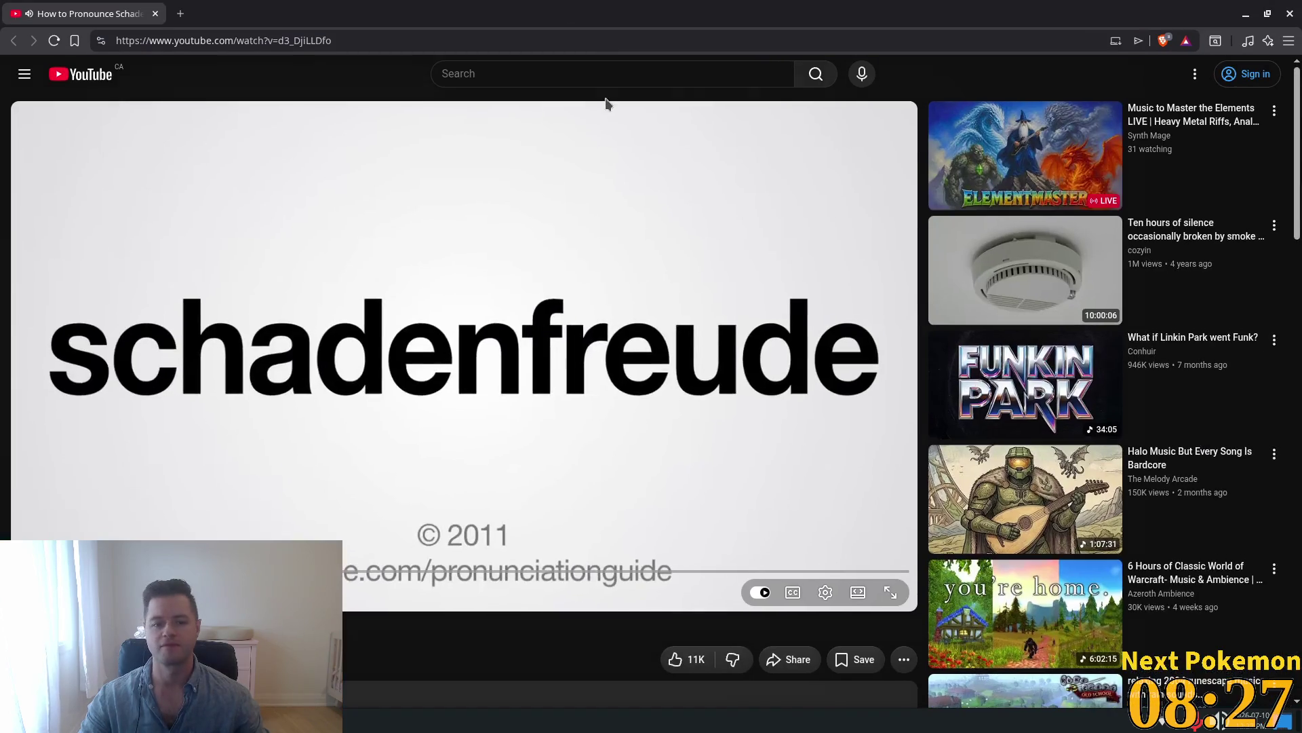
left_click(468, 407)
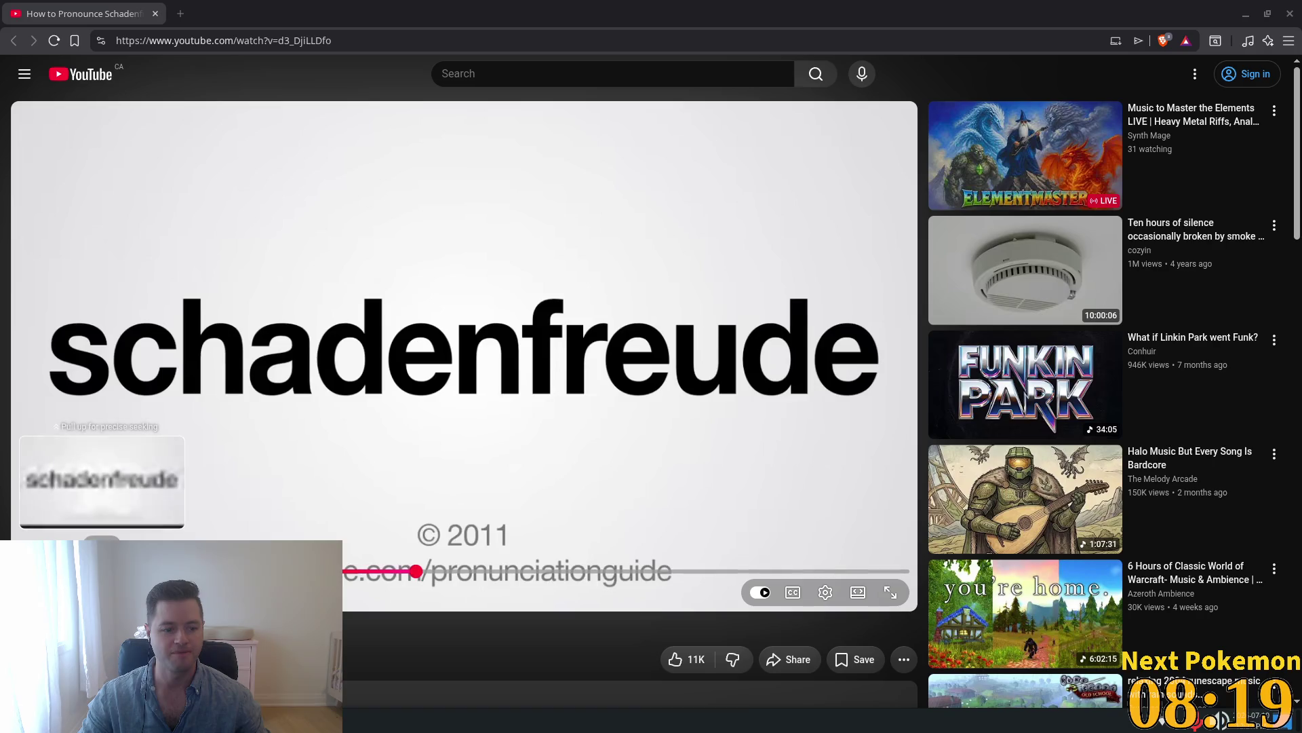
left_click(103, 570)
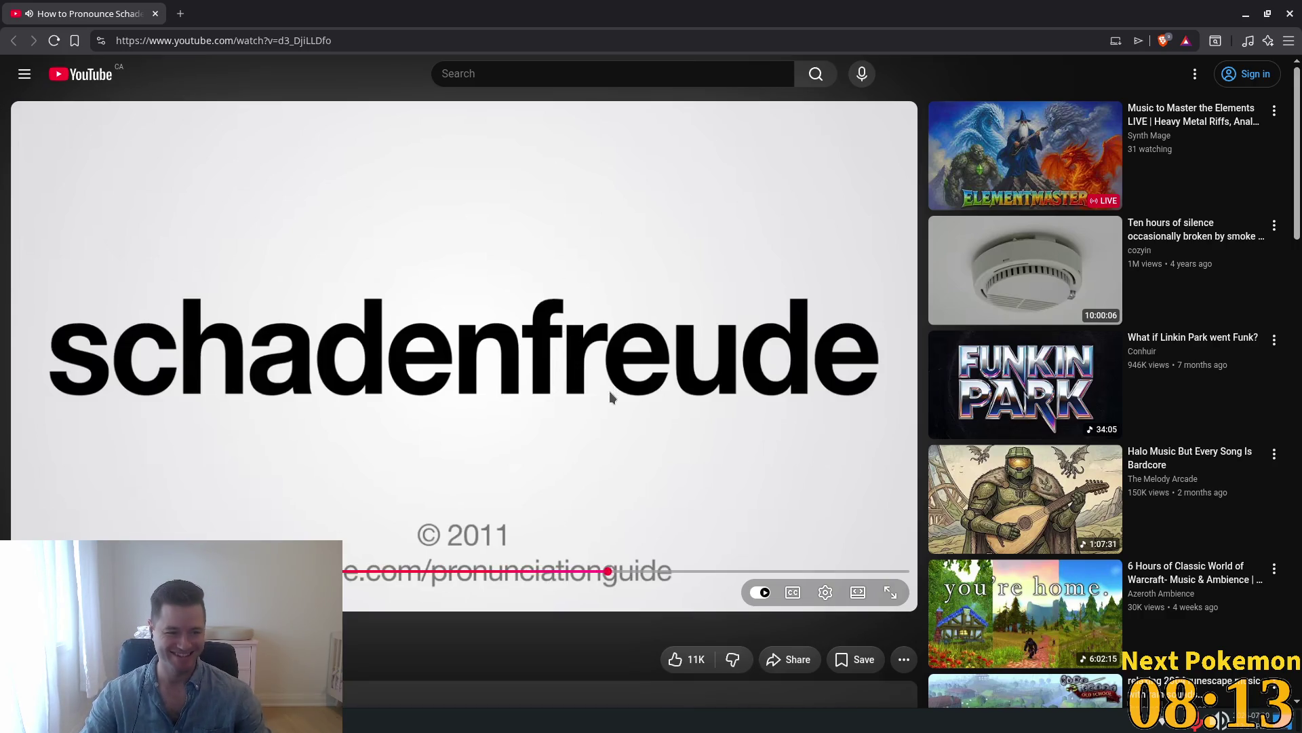
left_click(581, 333)
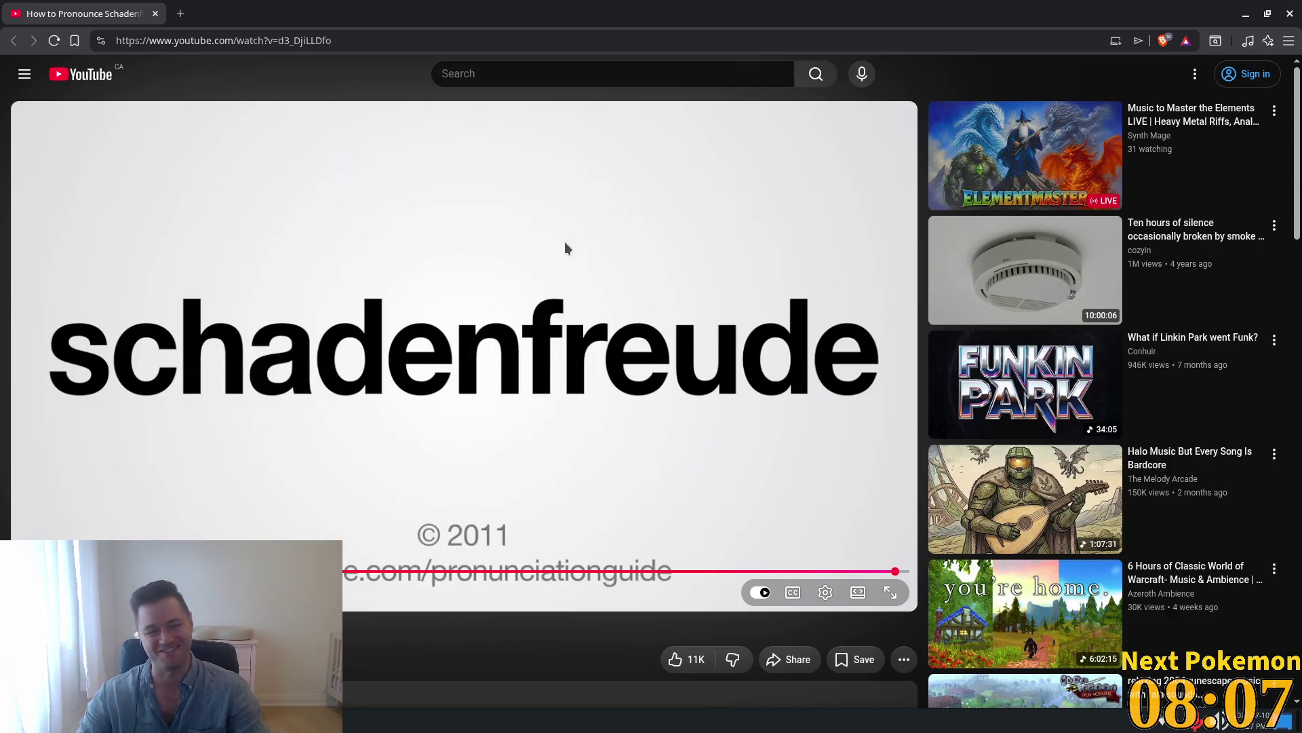
left_click(155, 15)
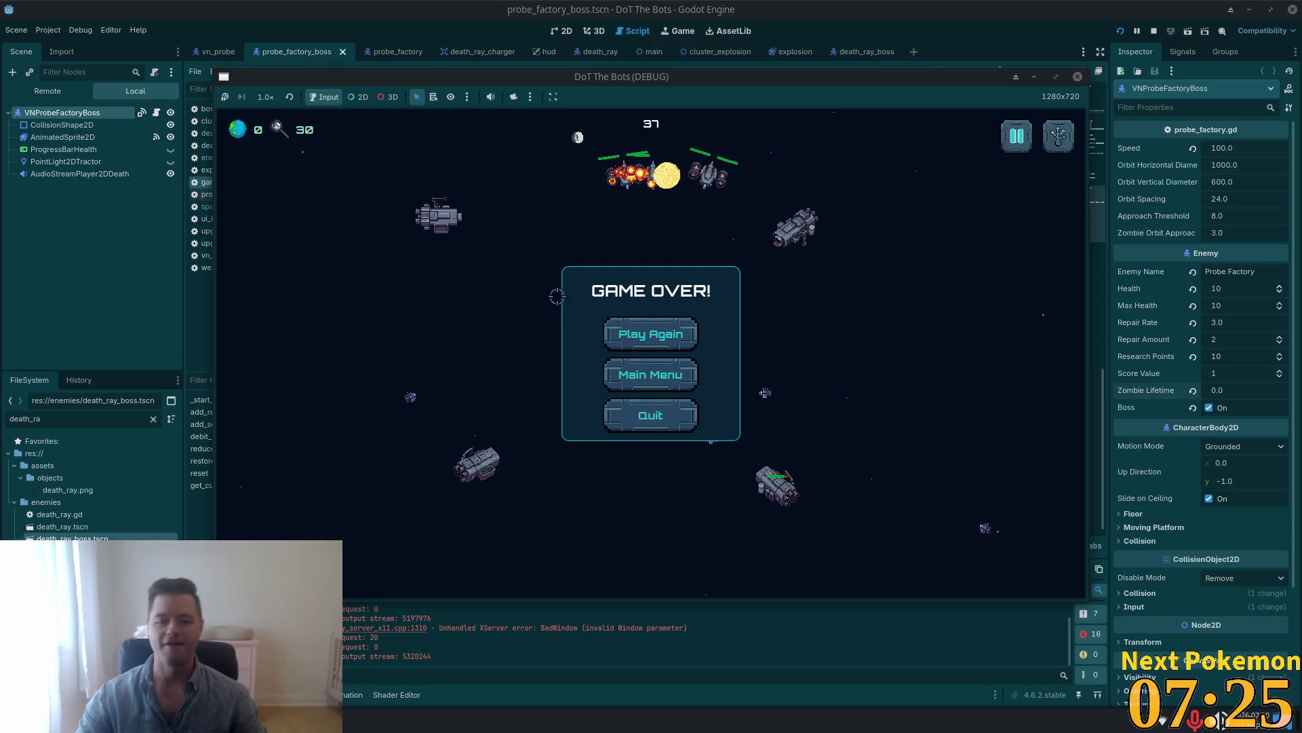
Restart from Game Over, fire the beam at the upper-left probe, then pause and stop the playtest.
left_click(650, 334)
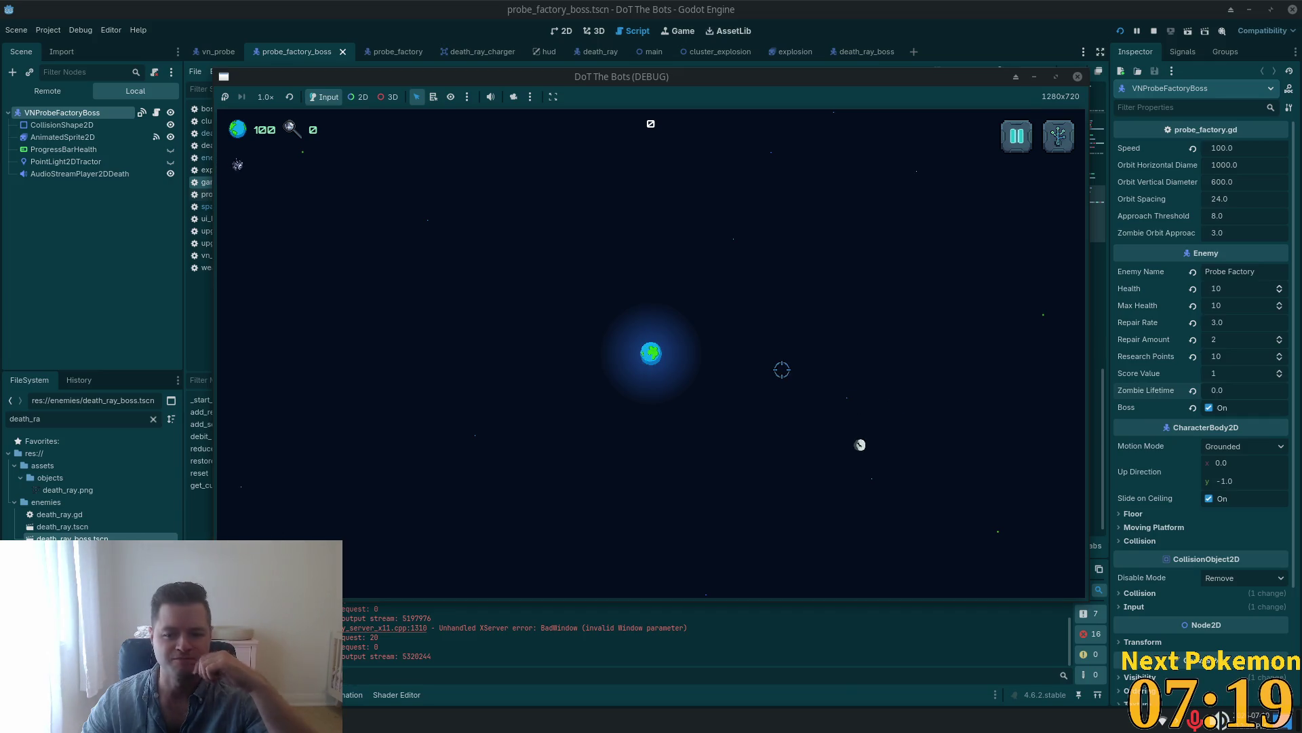
left_click(332, 197)
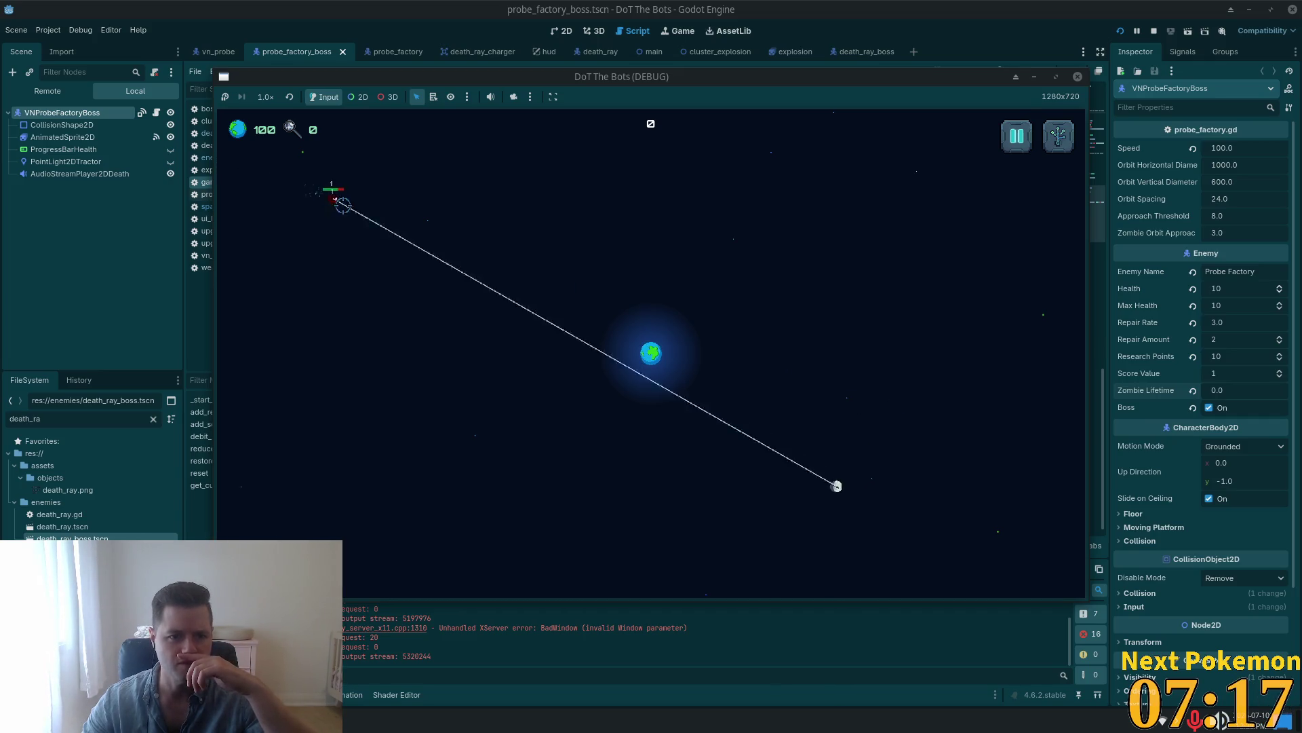
left_click(377, 216)
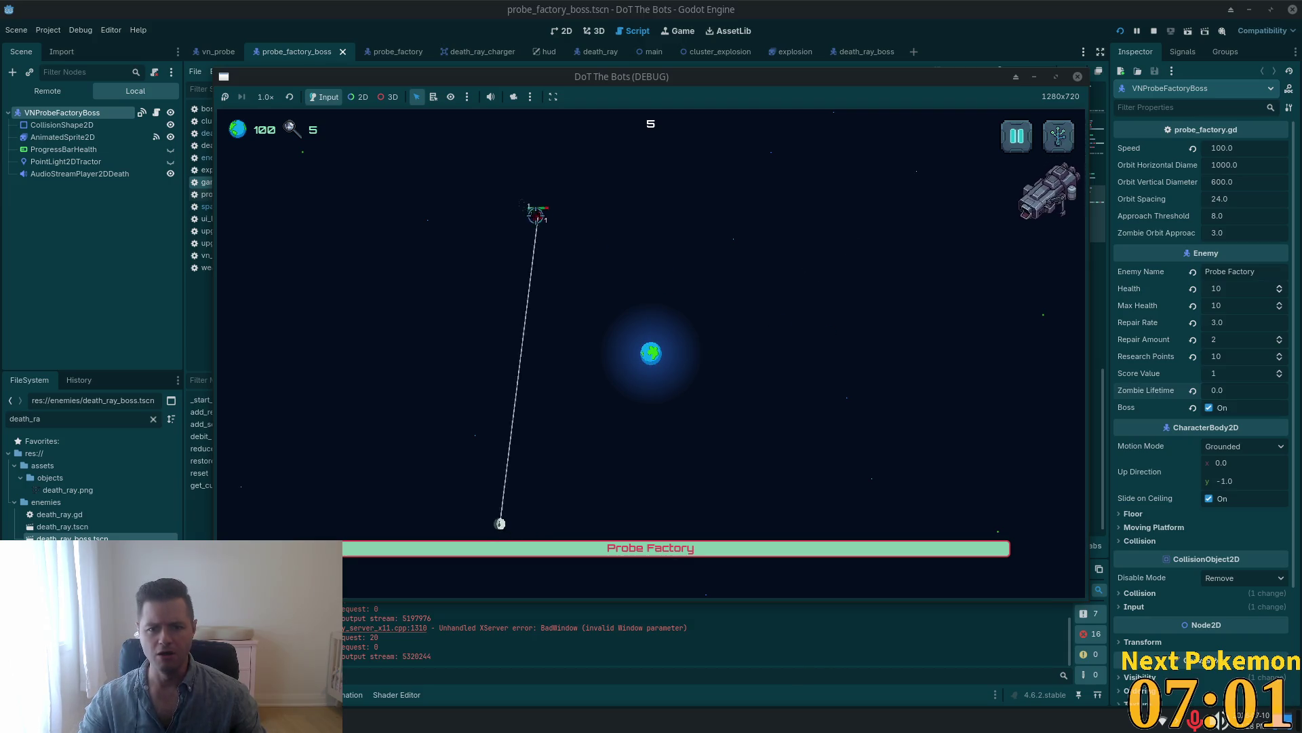
left_click(1016, 136)
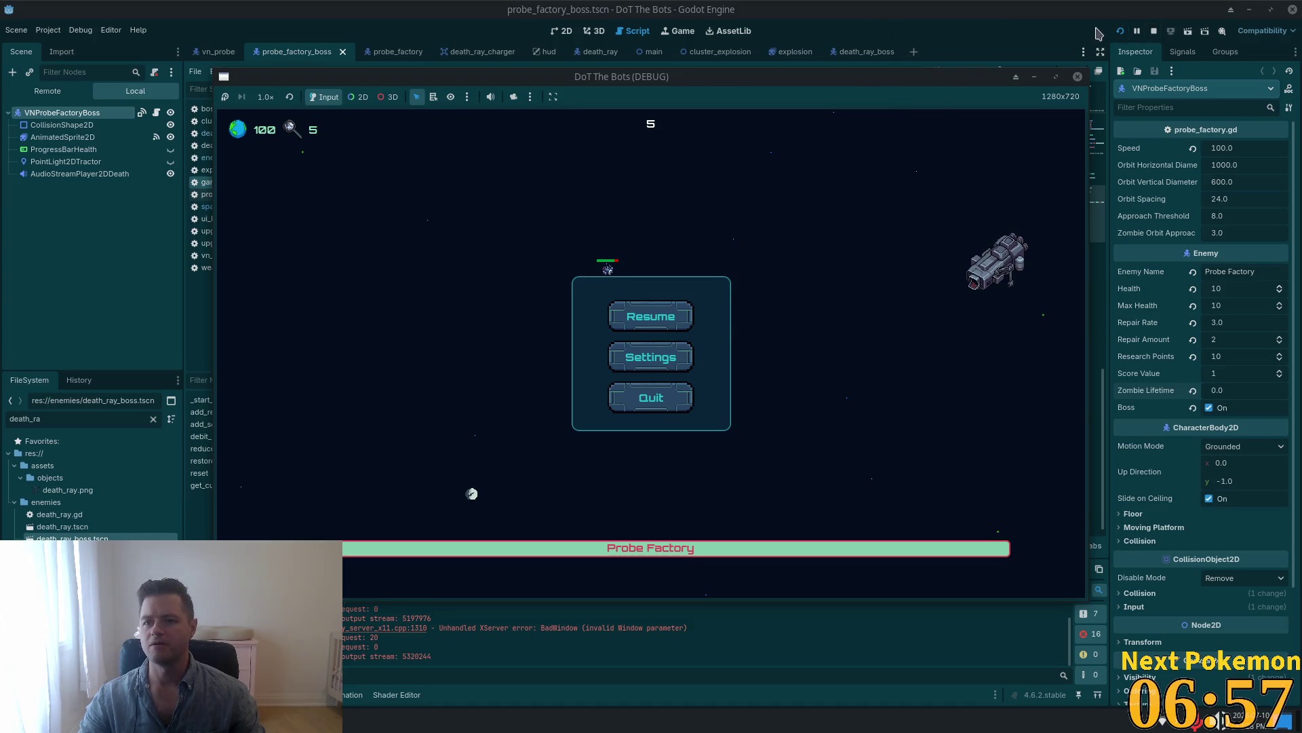
left_click(1154, 30)
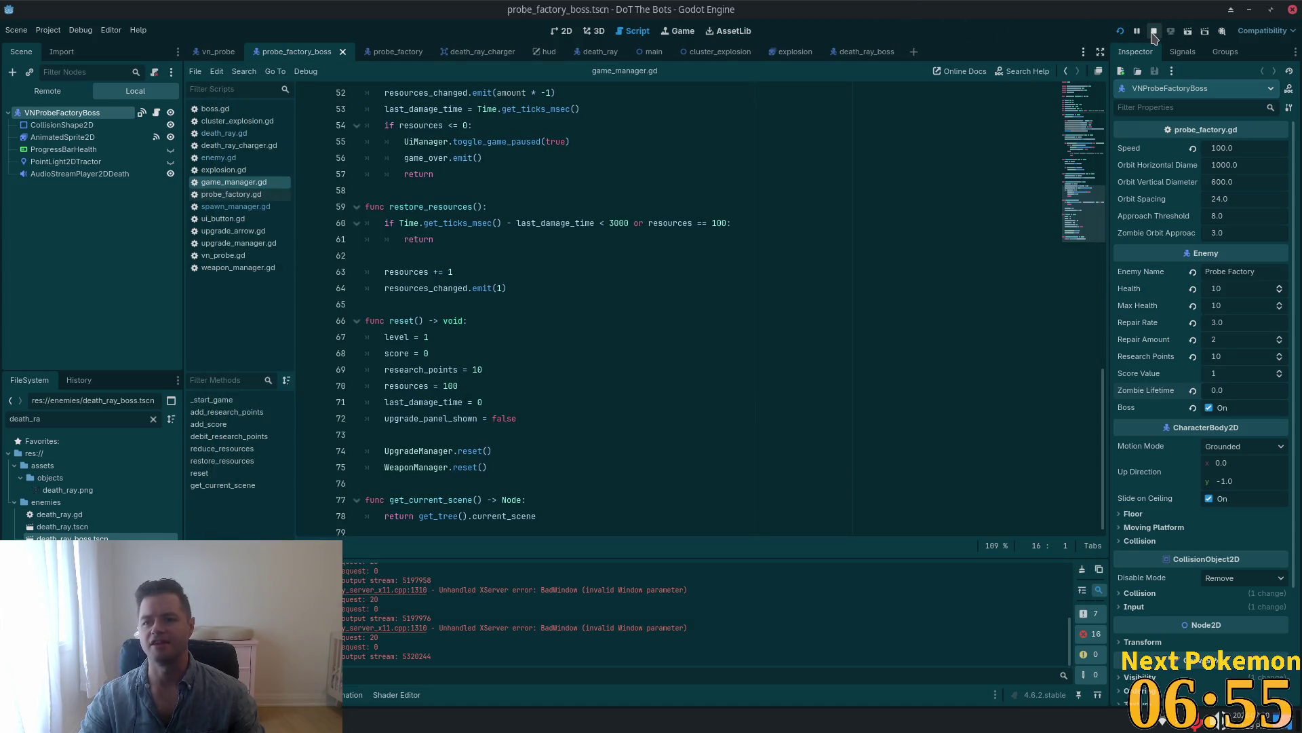
Inspect the restore_resources code around lines 60–63 of game_manager.gd, then switch to Cursor.
left_click(706, 257)
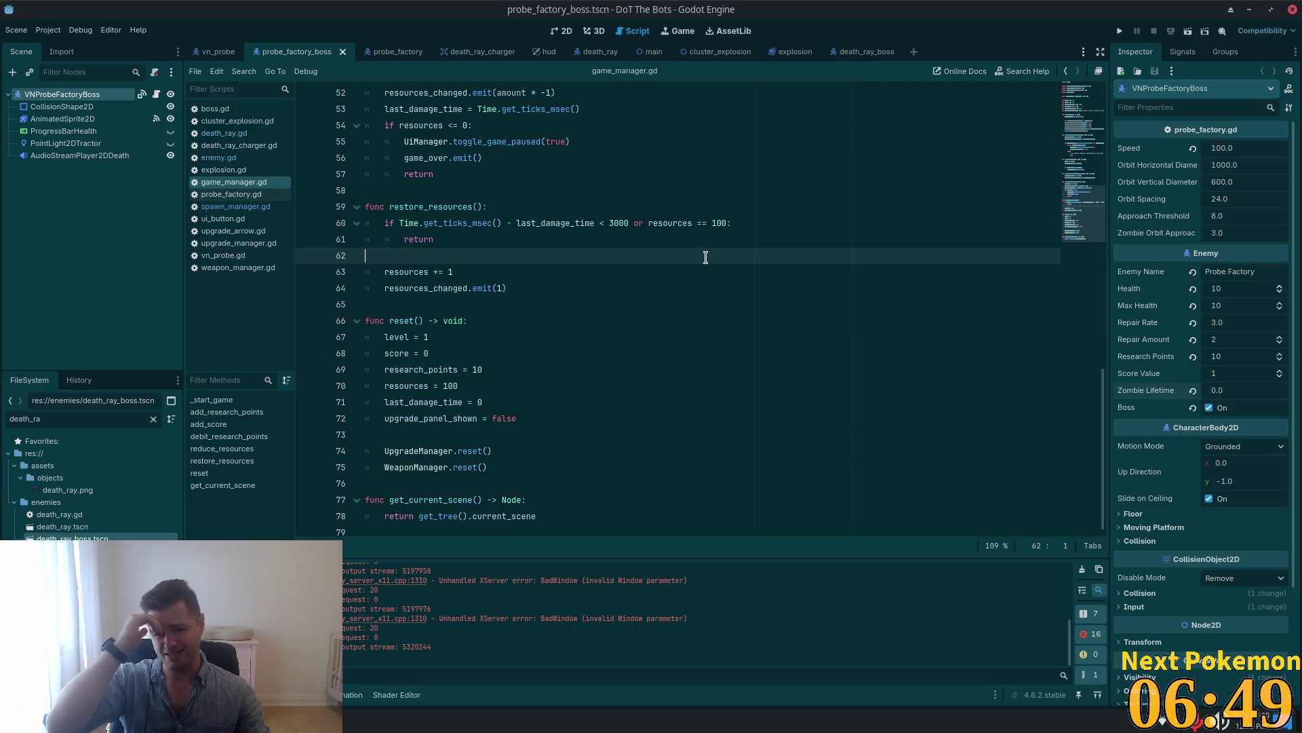
left_click(637, 276)
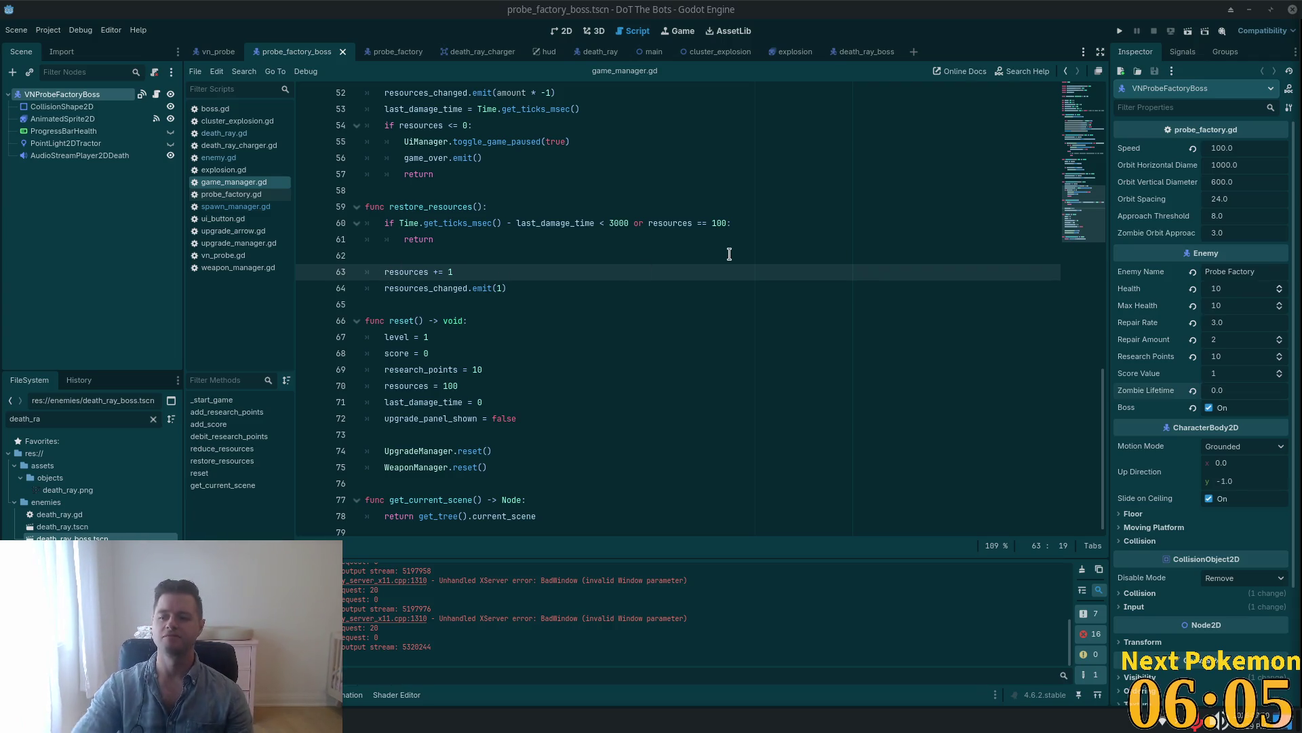
left_click(577, 245)
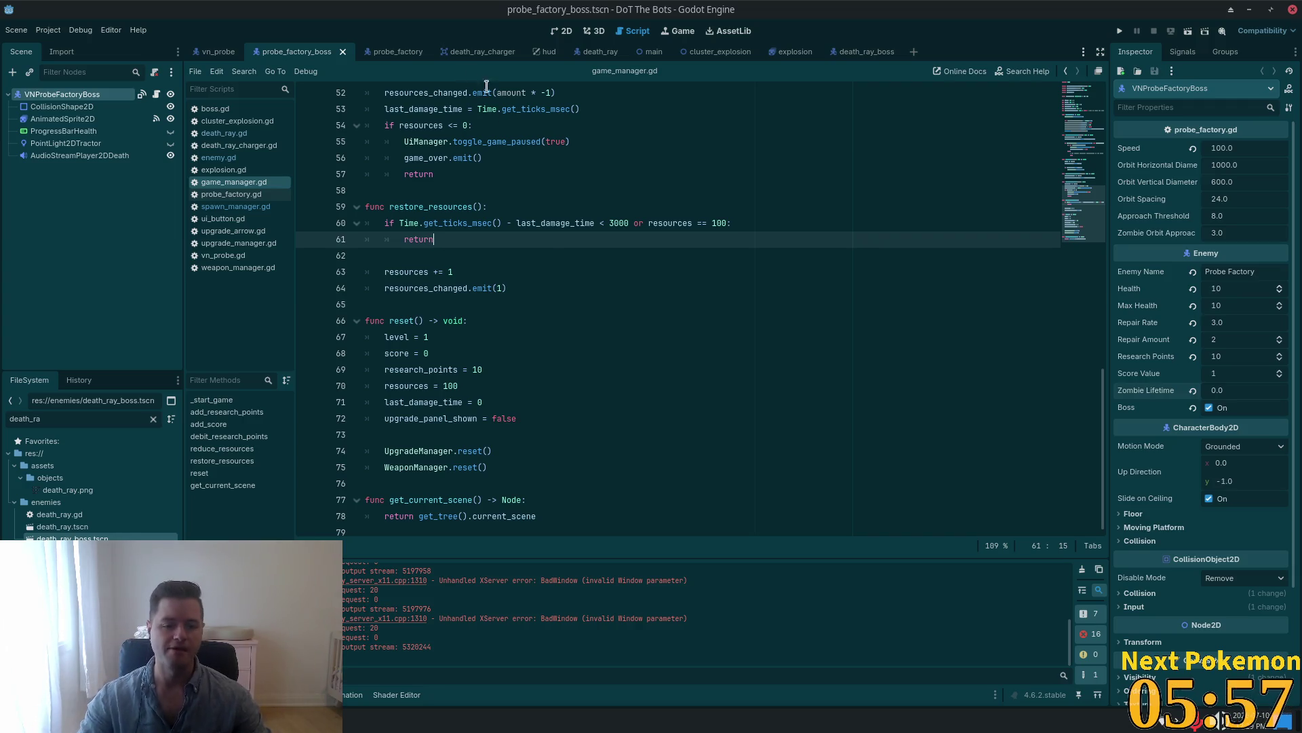
key("Up")
key("alt+Tab")
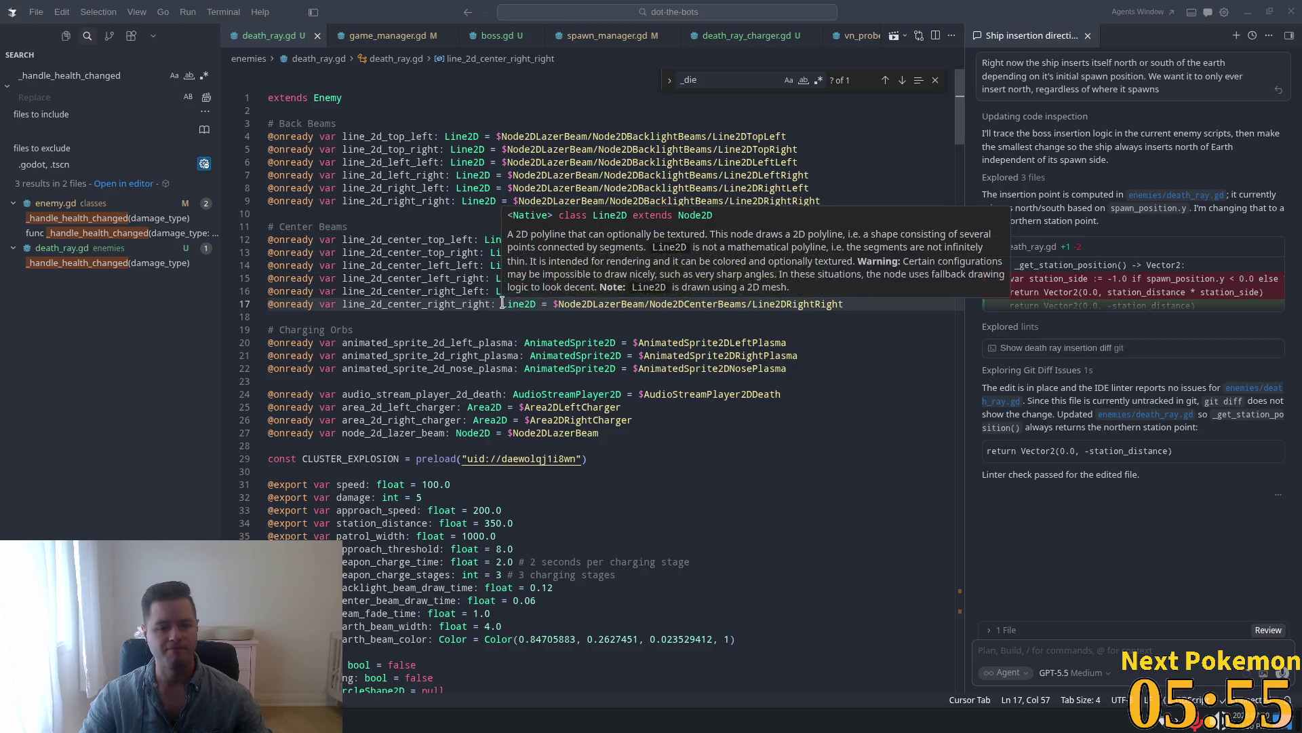
Go to the Enemy class definition and step through the 'boss' search matches.
left_click(858, 341)
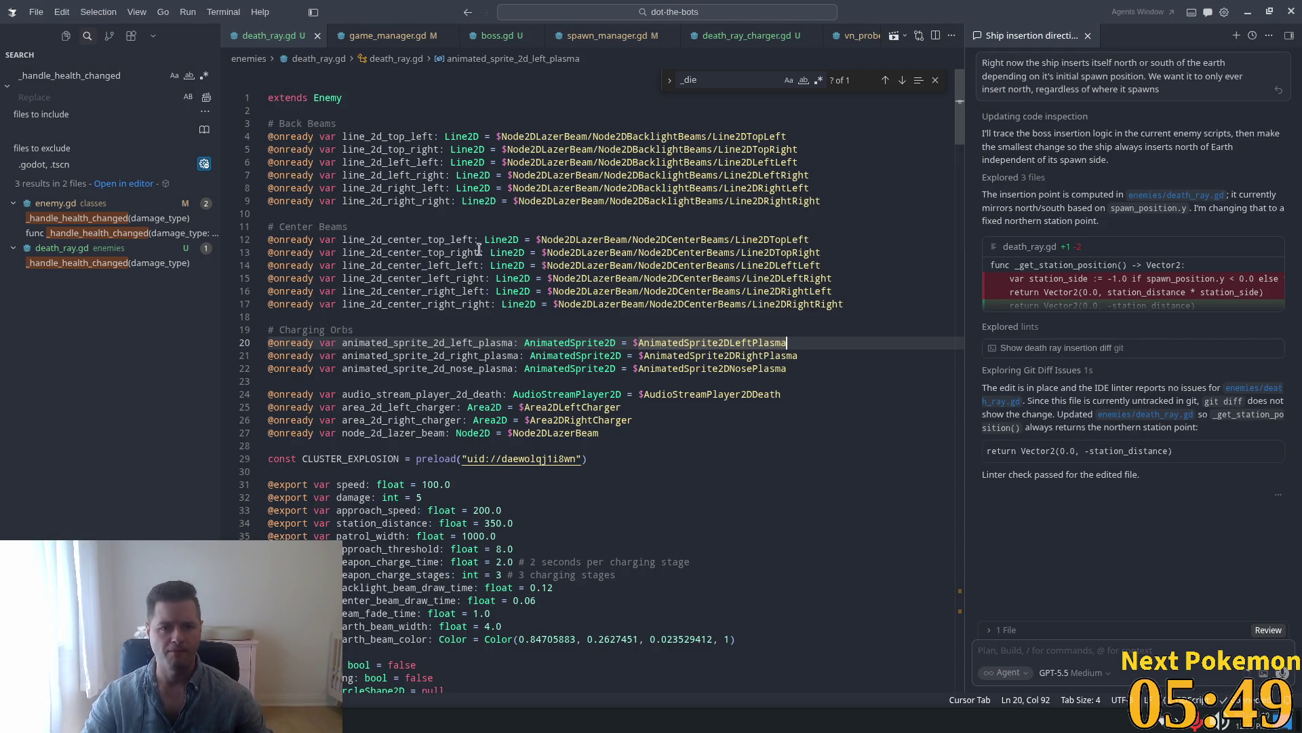
left_click(320, 97, "ctrl")
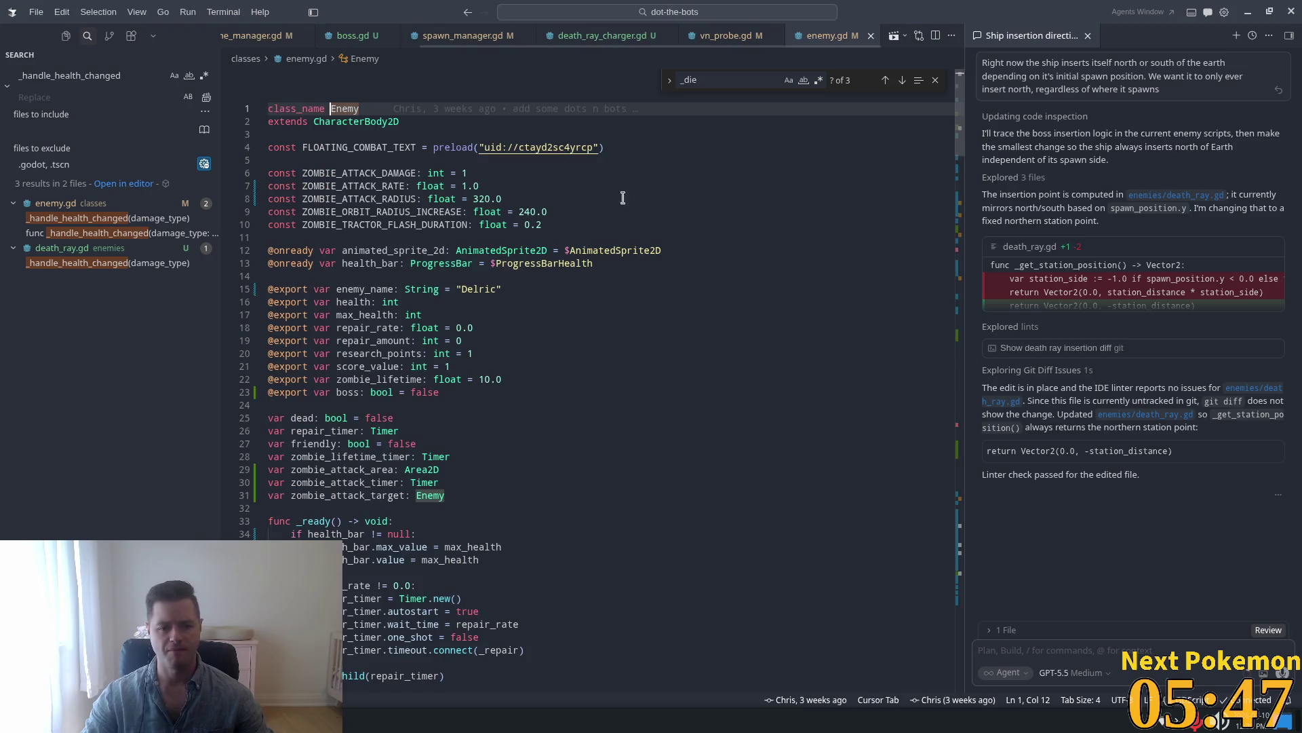
scroll(760, 229, "down", 3)
left_click(761, 229)
key("ctrl+f")
type("b")
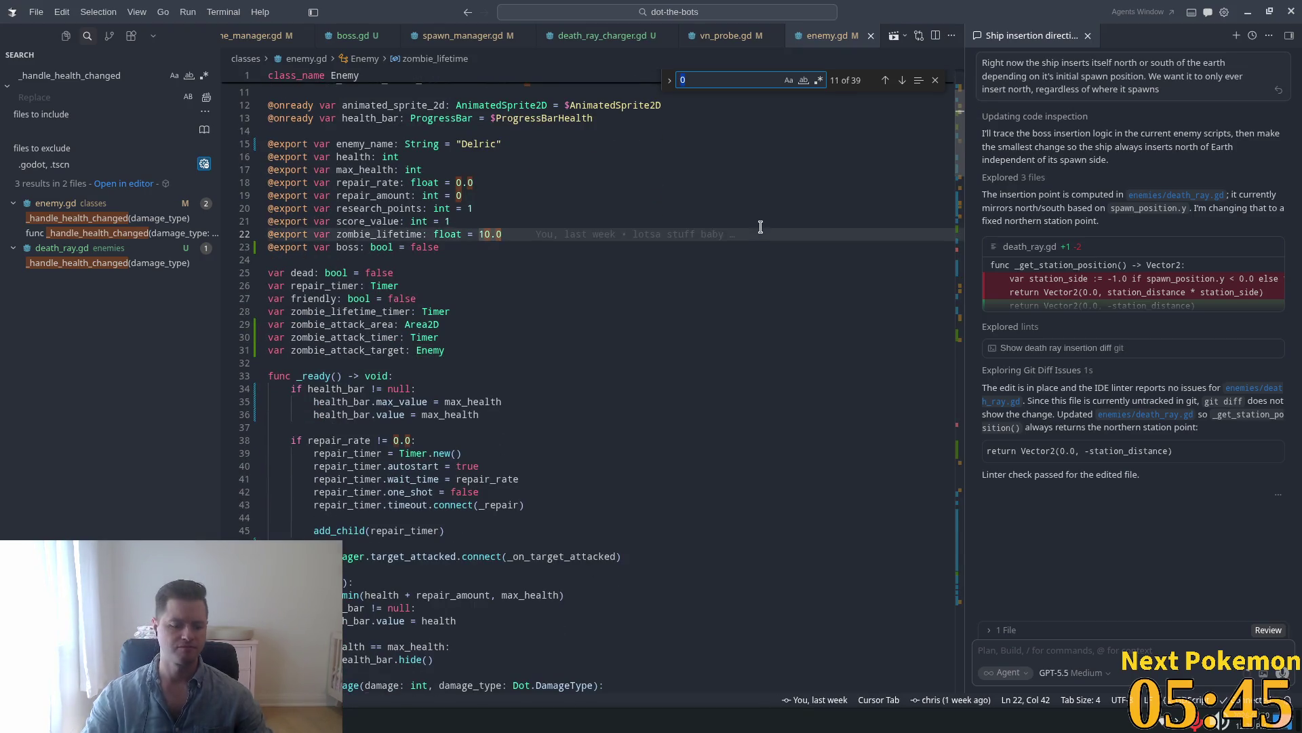
type("oss")
key("Return")
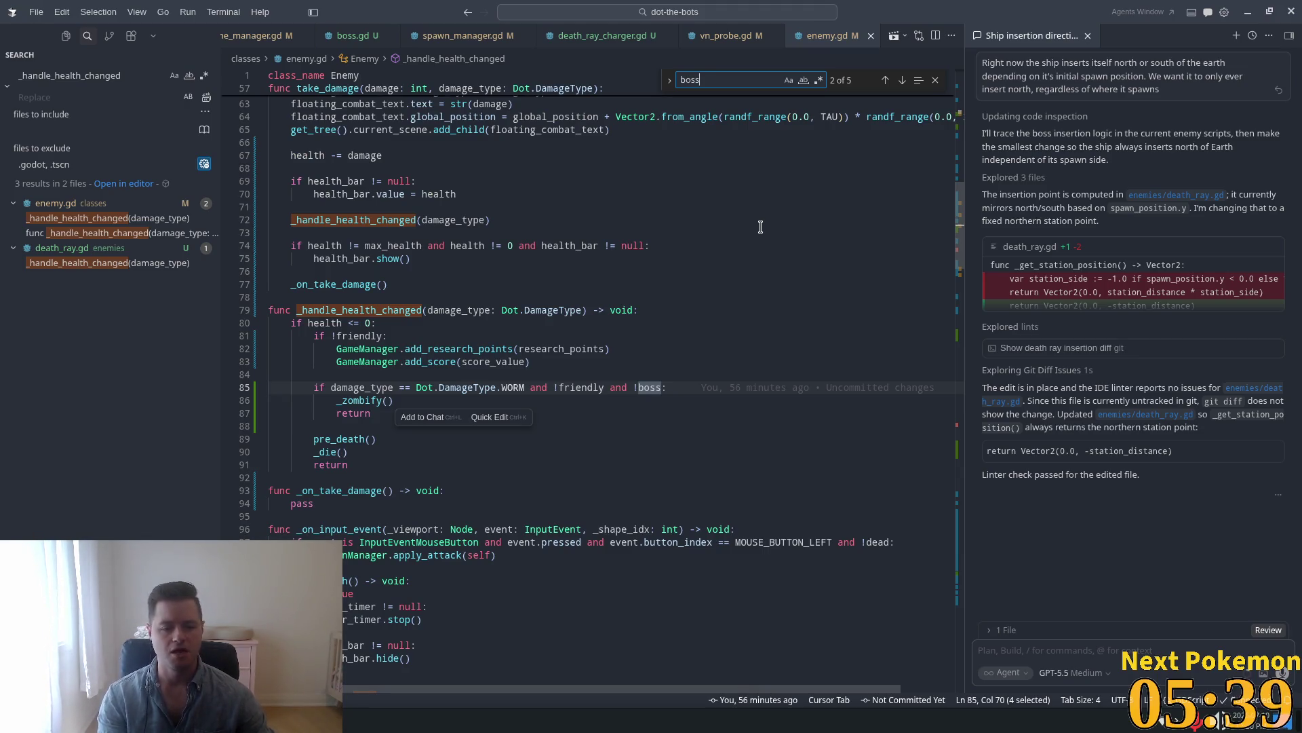
key("Return")
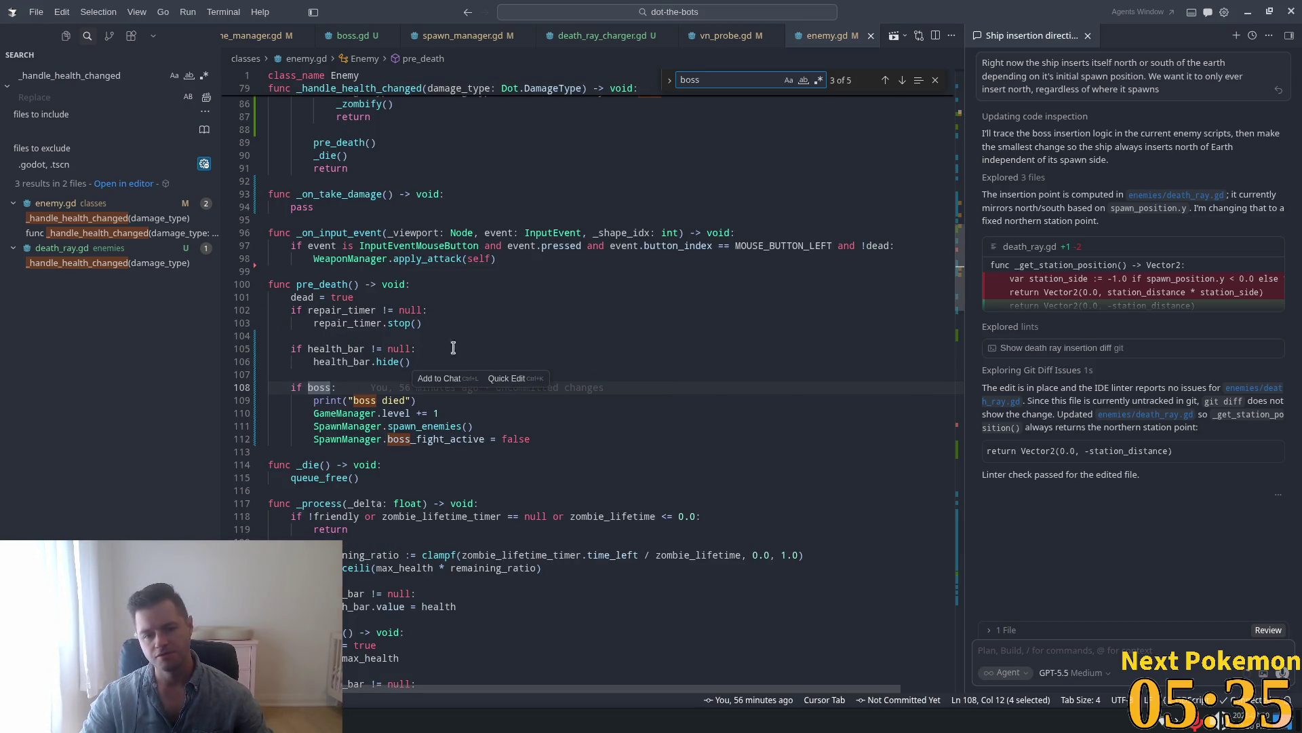
Highlight boss_fight_active, level, boss and pre_death to review the boss logic.
double_click(425, 438)
double_click(393, 413)
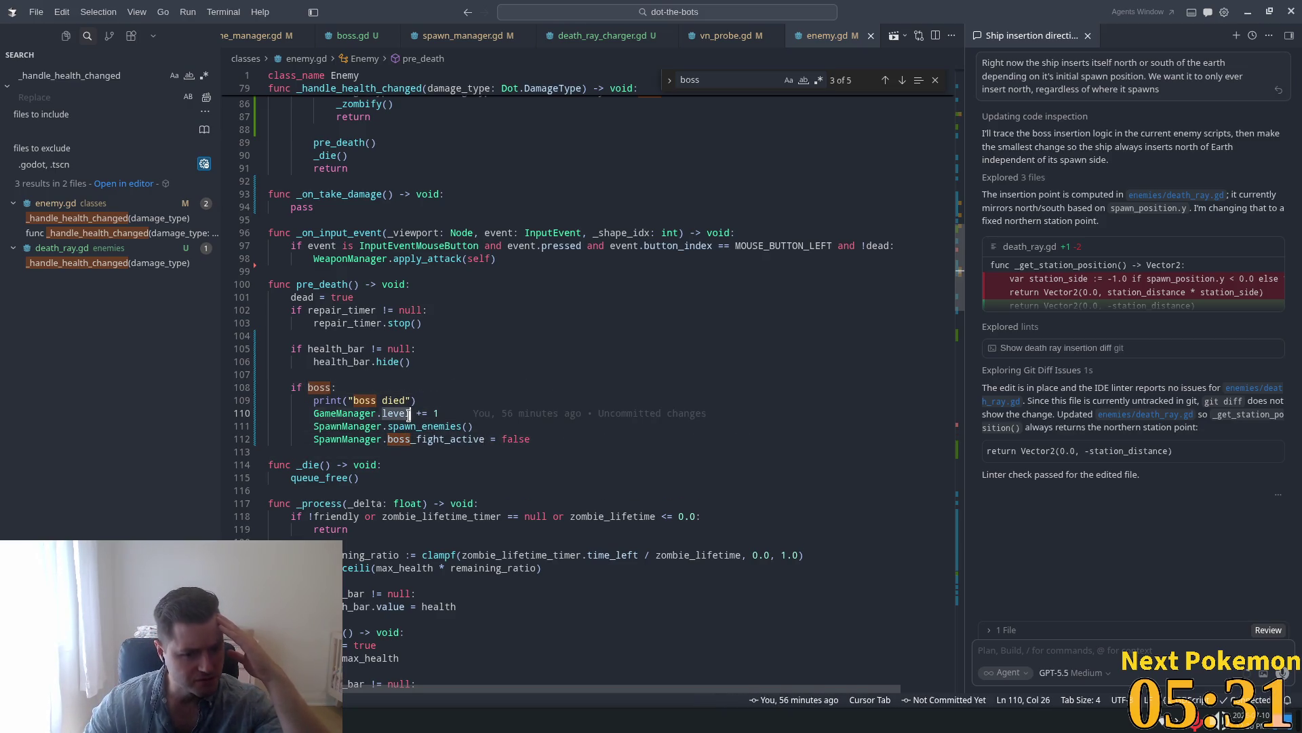
double_click(323, 388)
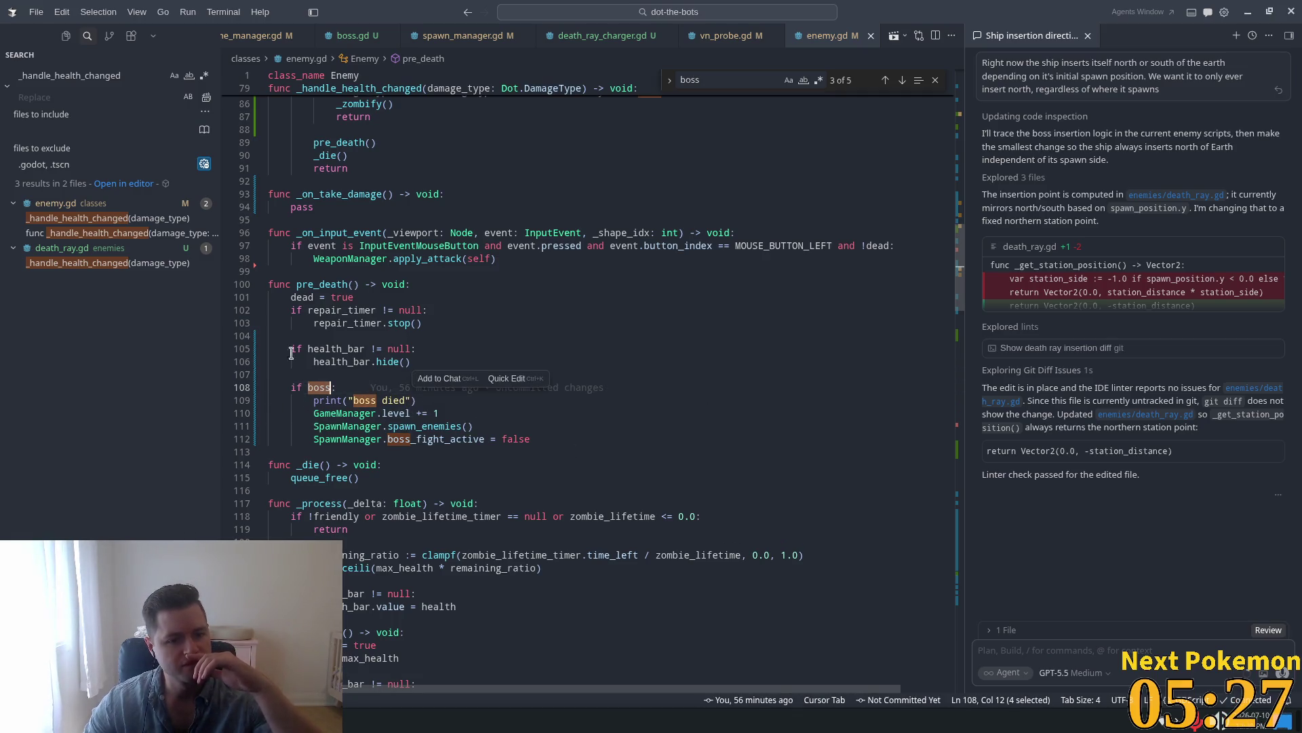
double_click(326, 284)
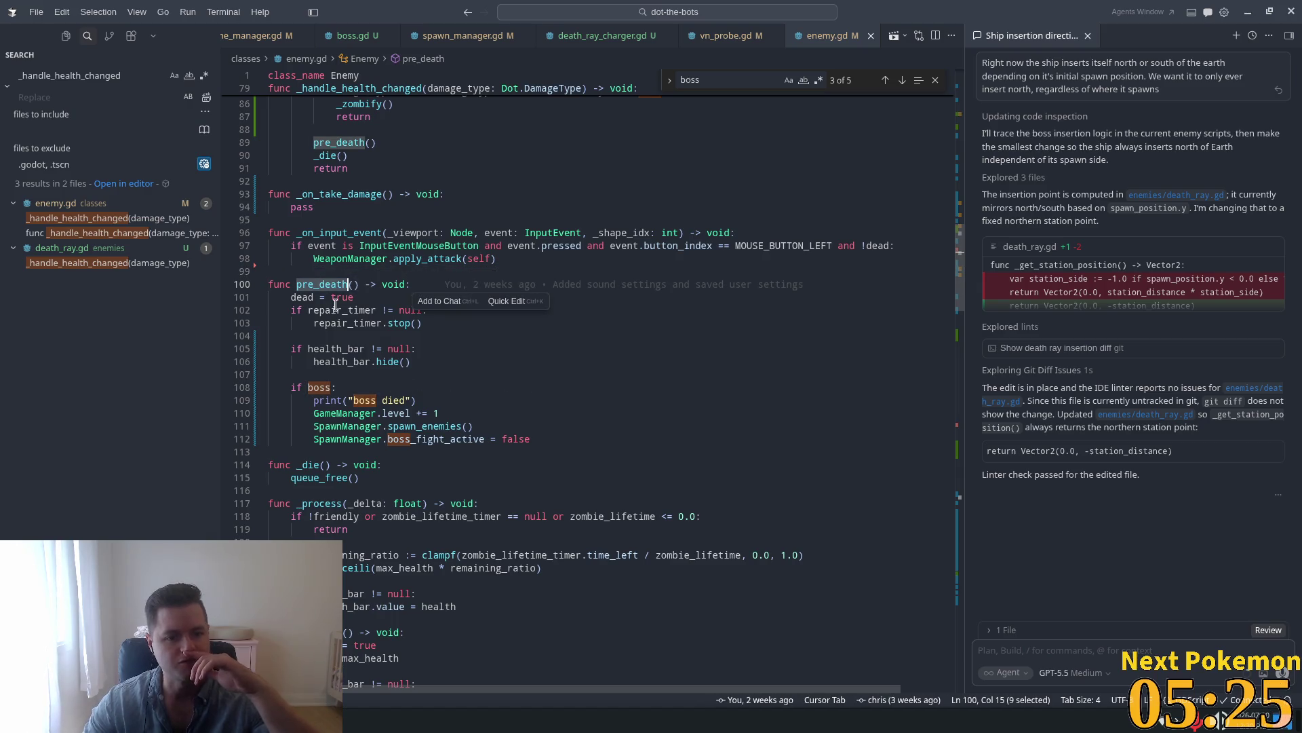
scroll(341, 318, "up", 3)
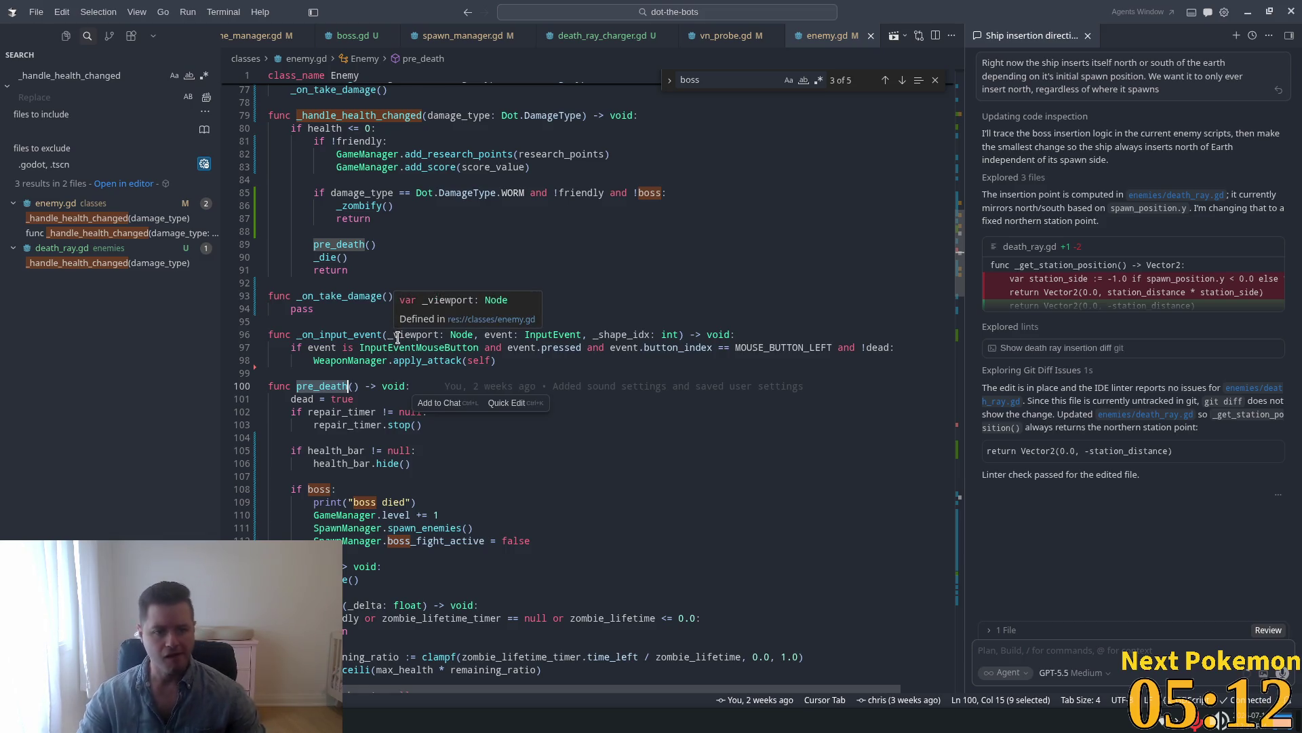
mouse_move(399, 337)
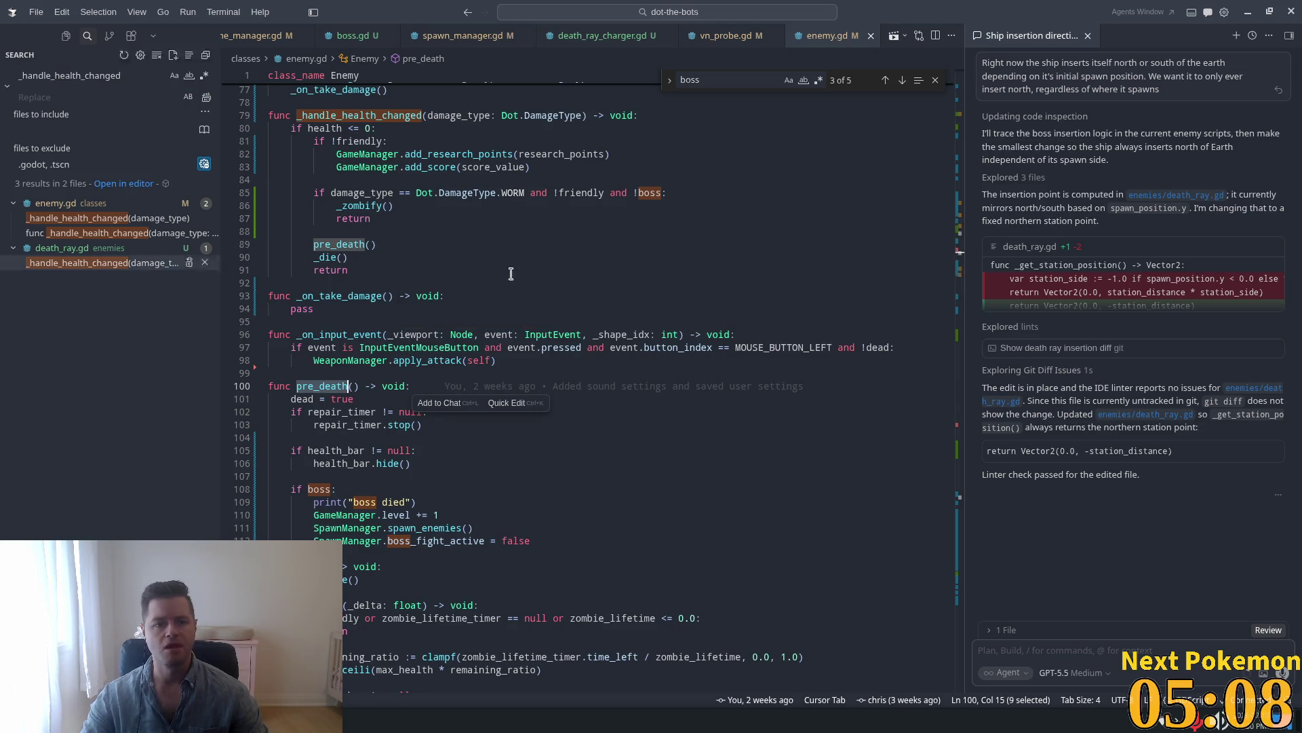
Quick-open game_manager.gd by searching 'gameman'.
key("ctrl+p")
type("gameman")
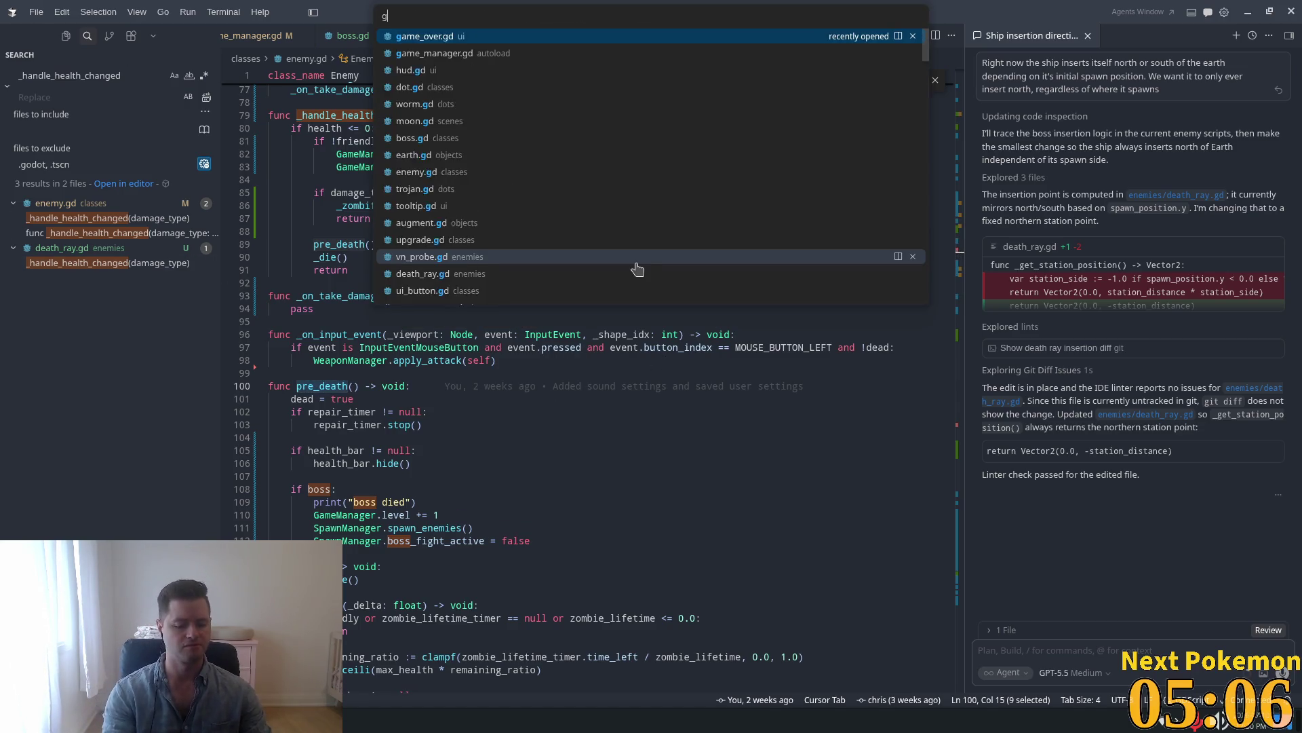
key("Return")
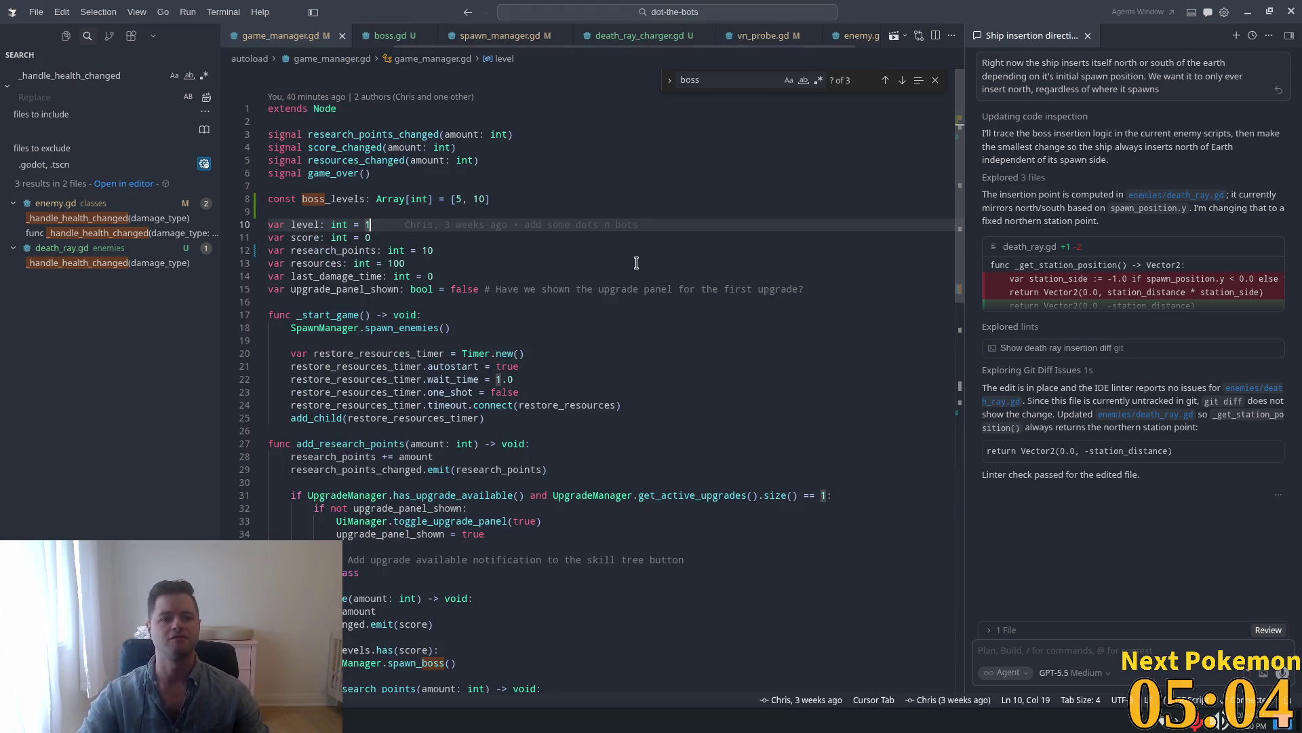
Change the declared research_points starting value on line 12 from 10 to 20 and save.
left_click_drag(434, 252, 418, 254)
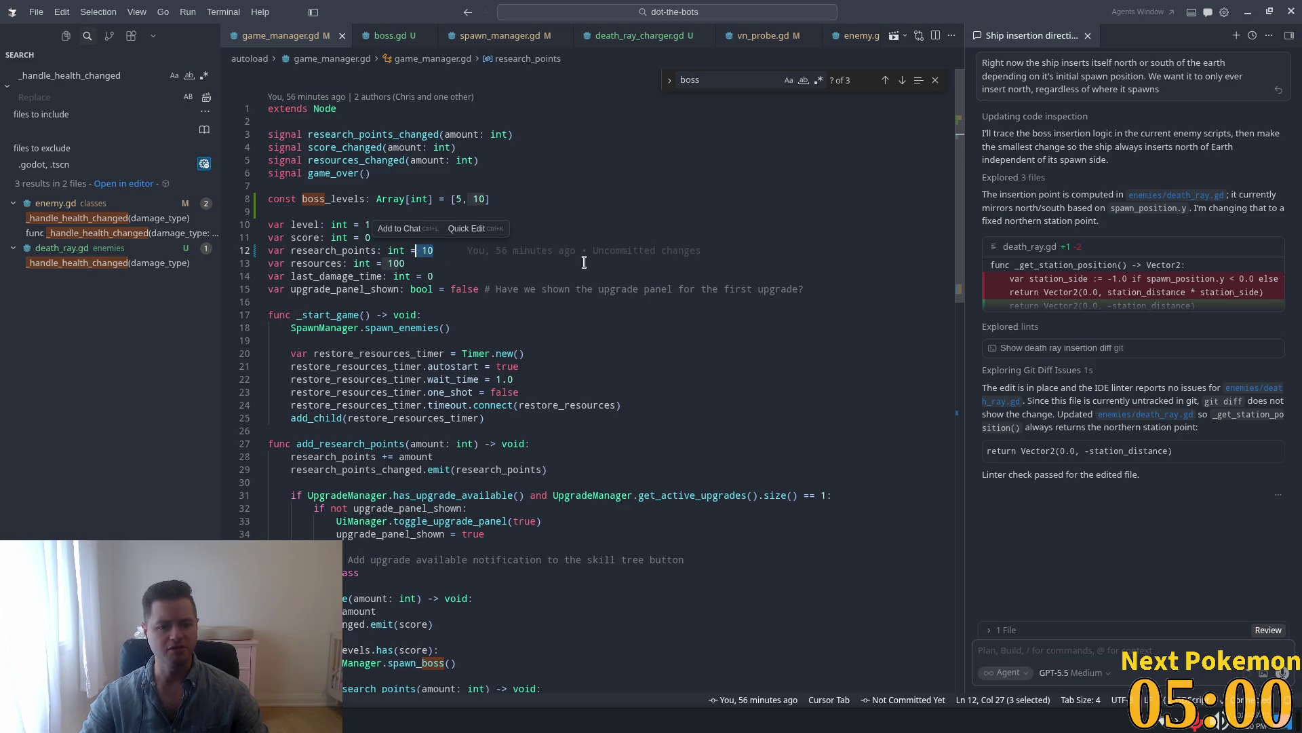
key("shift+Right")
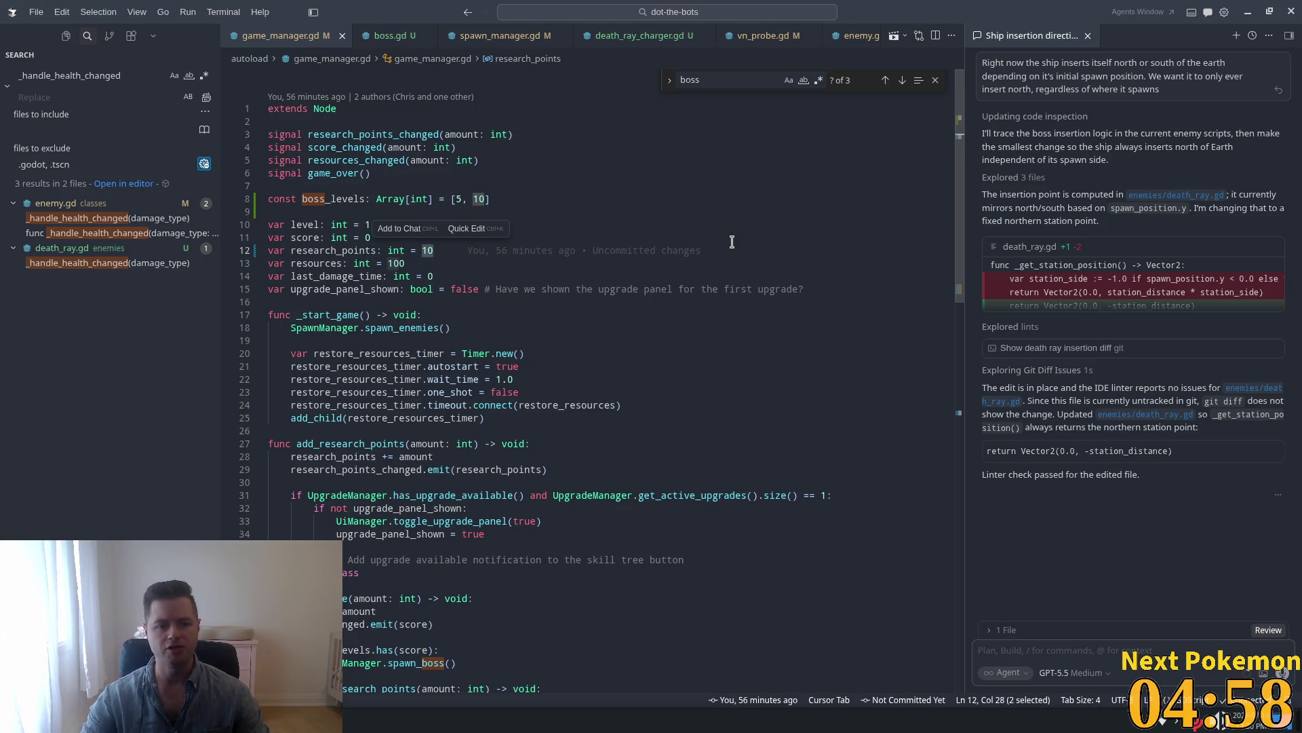
type("20")
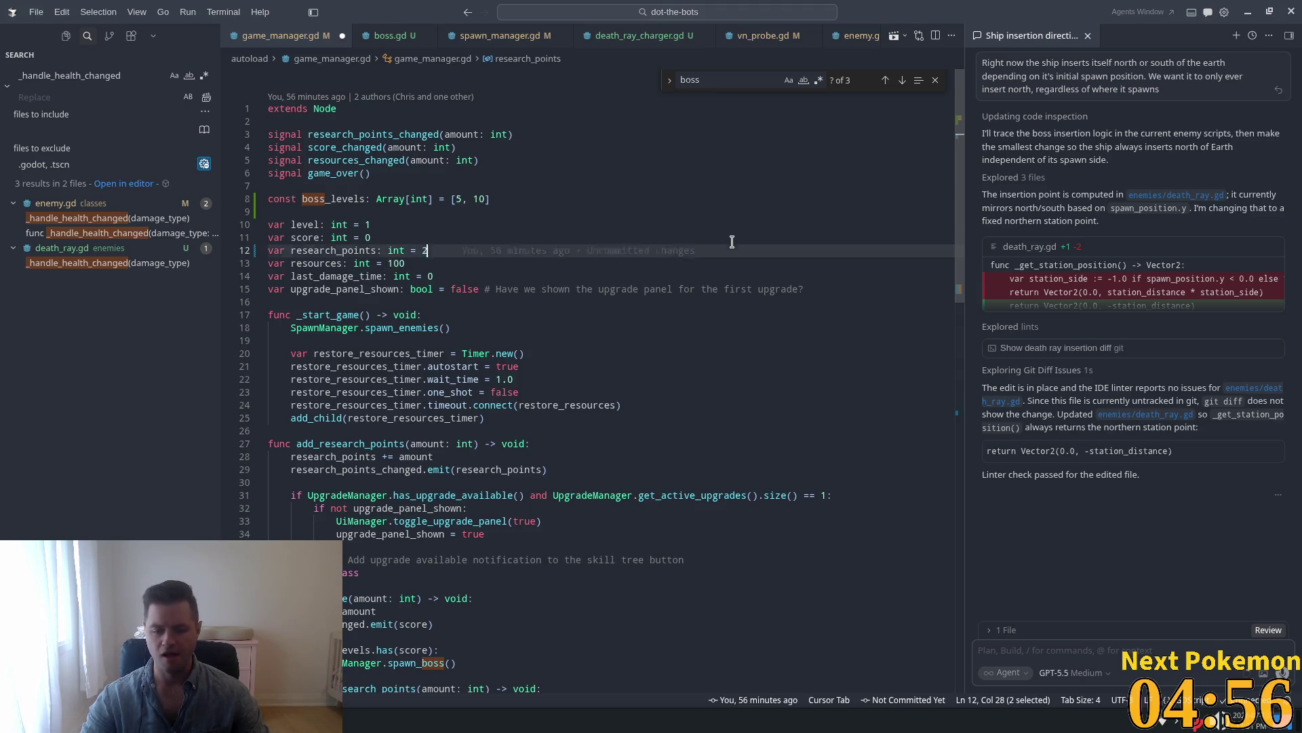
key("ctrl+s")
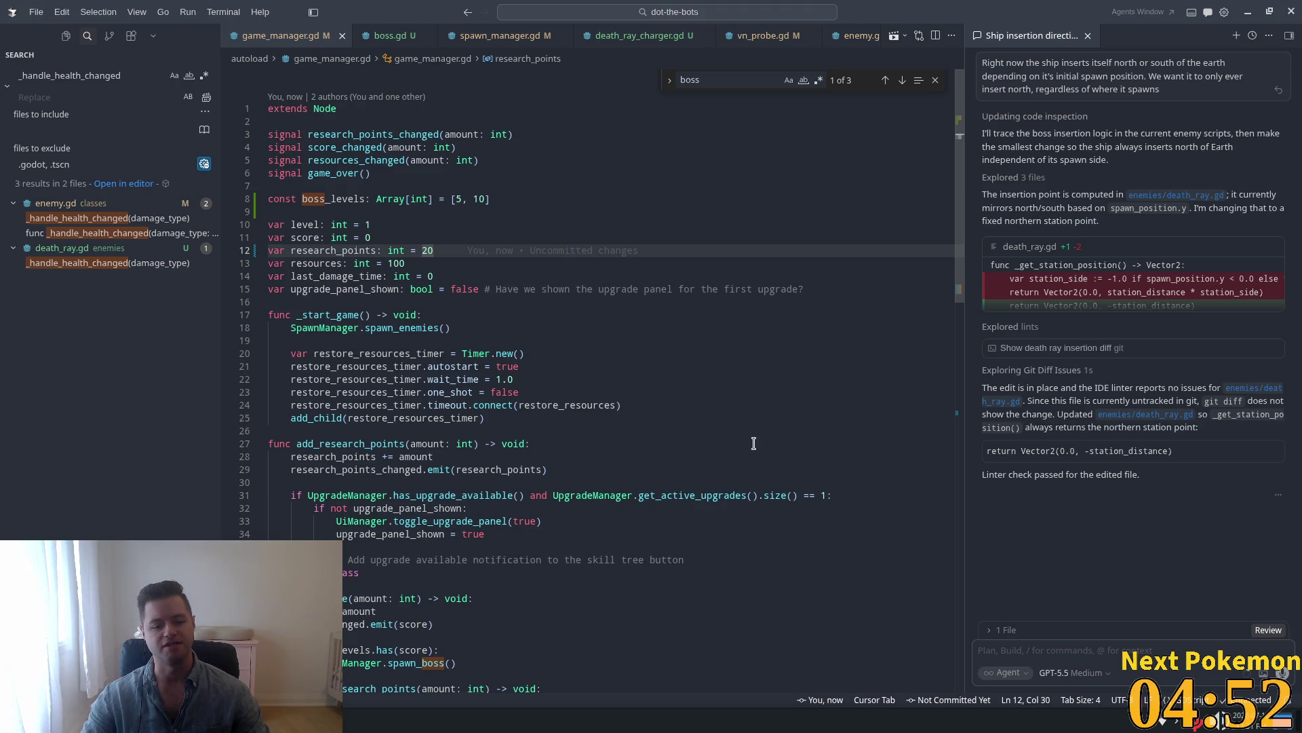
In reset(), change research_points = 10 to 20 by accepting the suggestion.
key("ctrl+f")
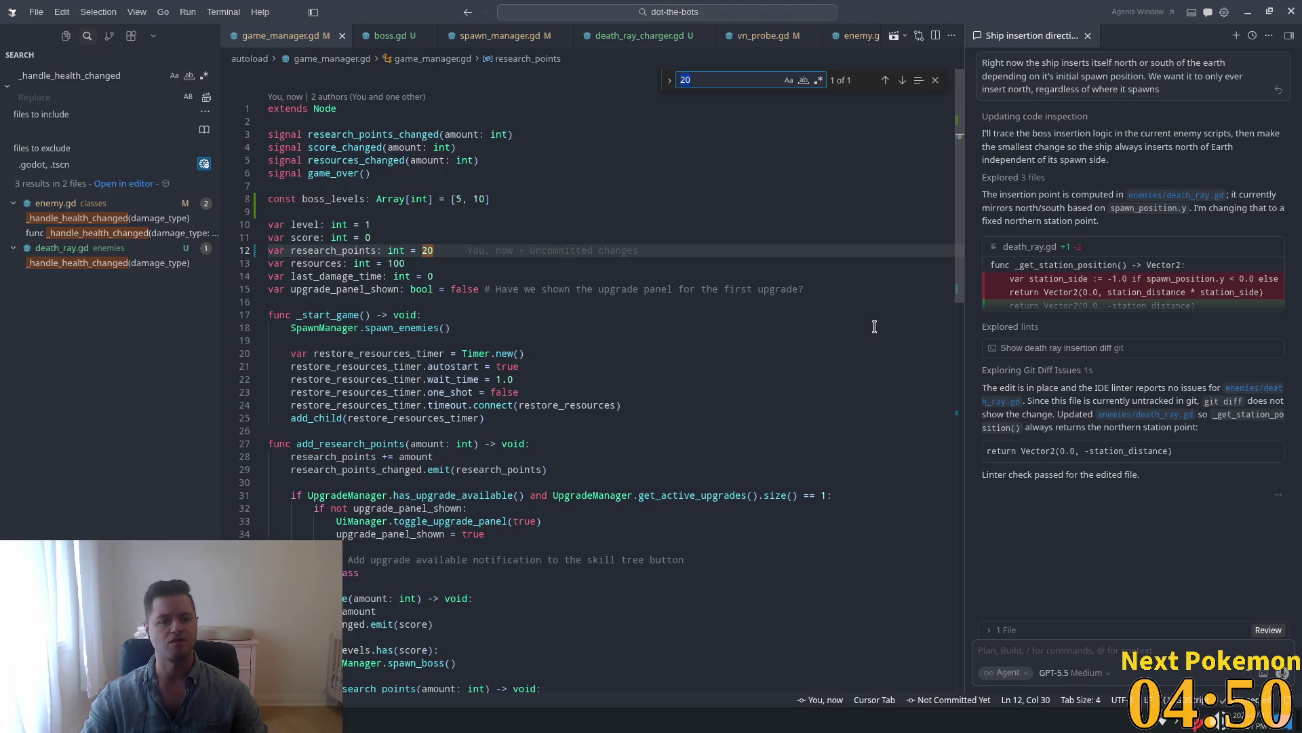
type("reset")
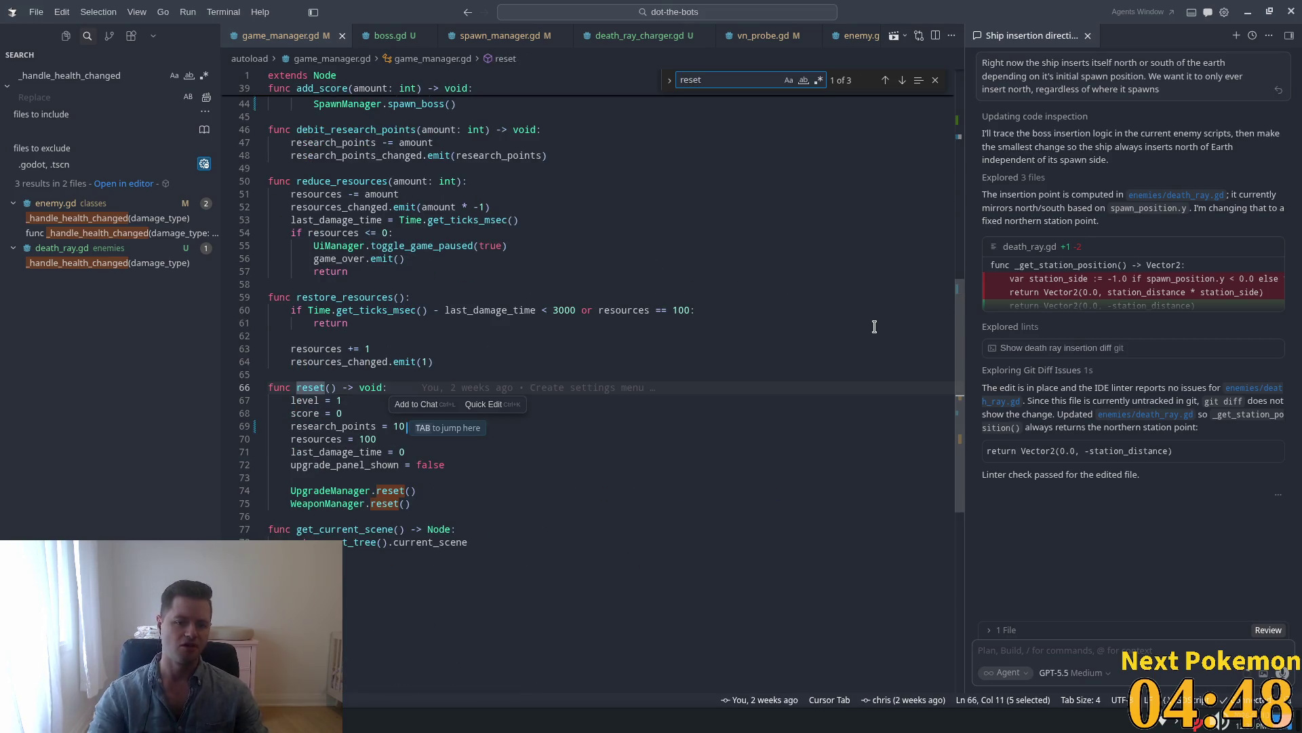
left_click(328, 424)
left_click(358, 413)
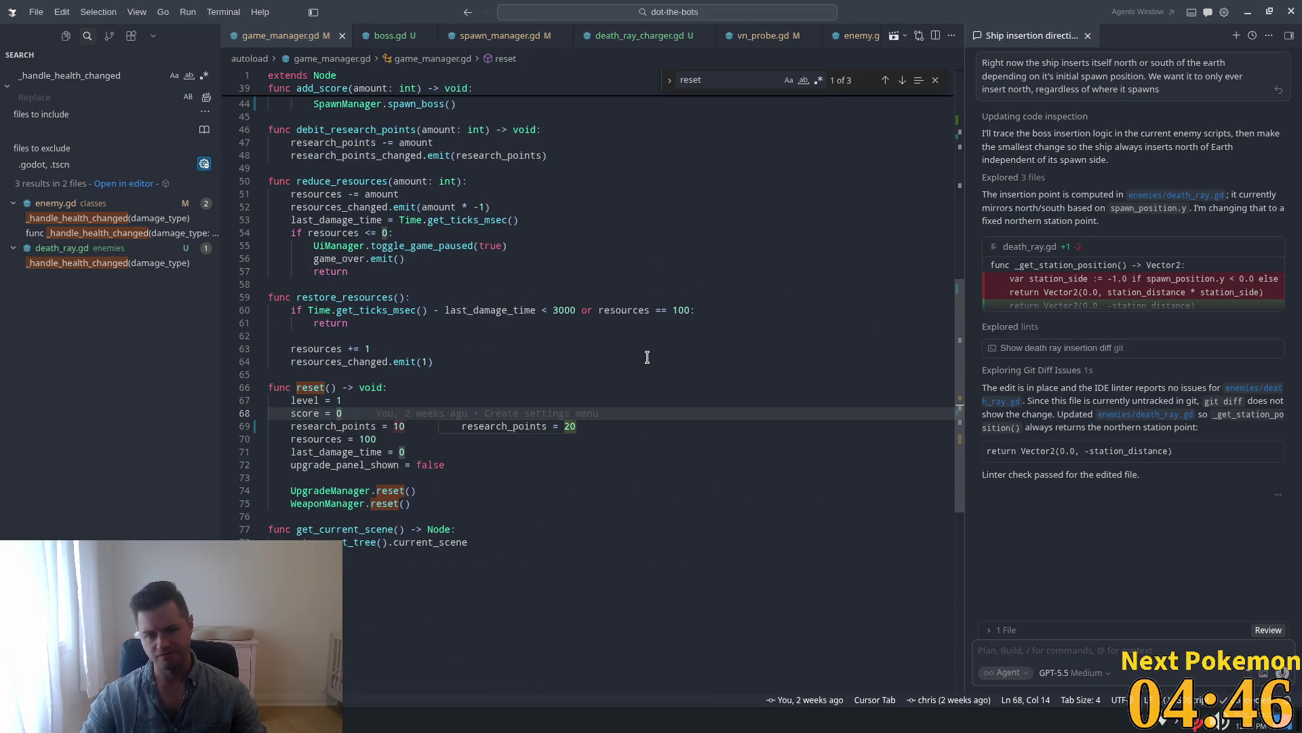
left_click_drag(405, 427, 393, 430)
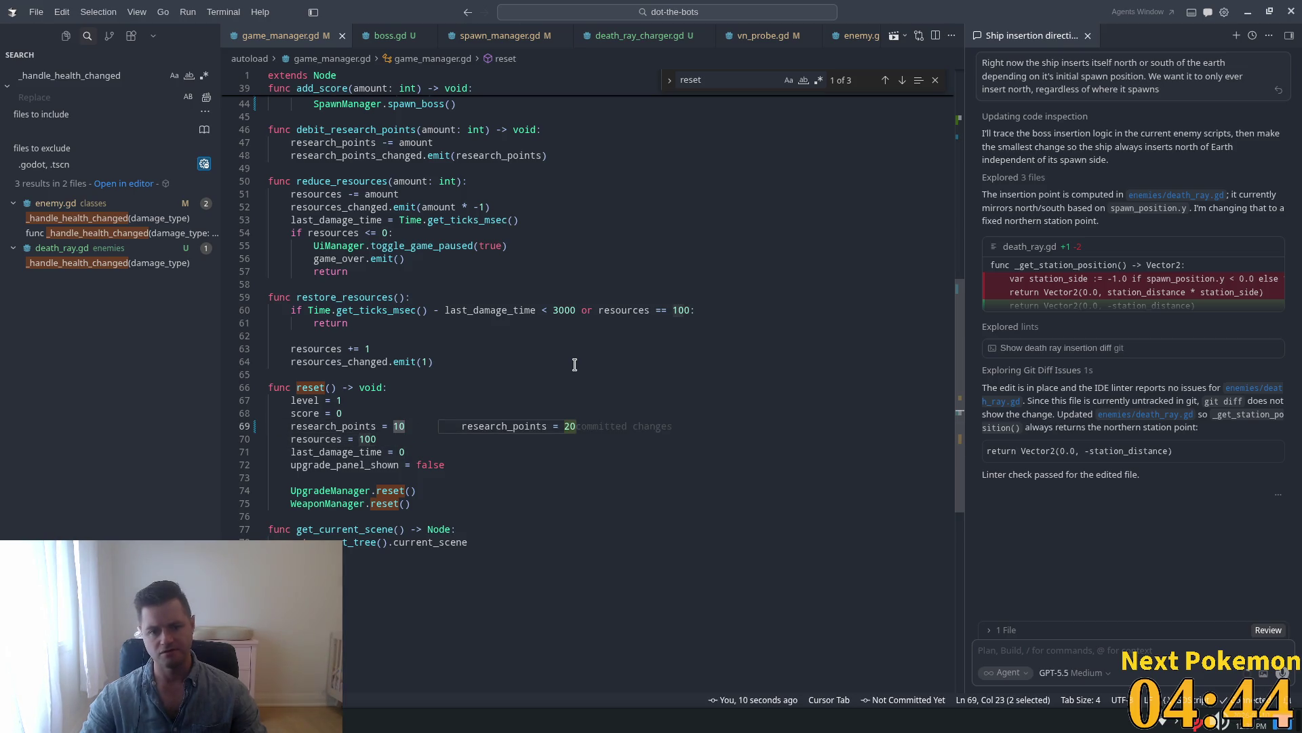
key("Tab")
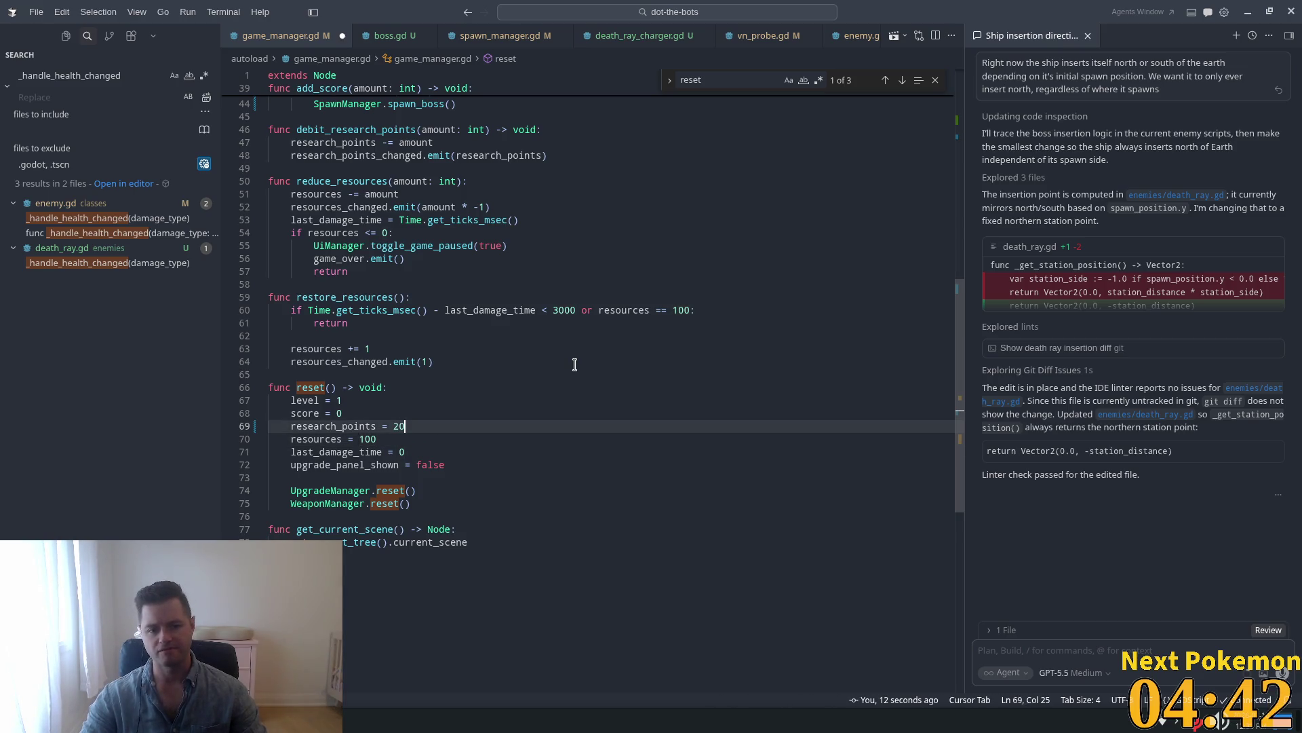
double_click(360, 426)
key("ctrl+c")
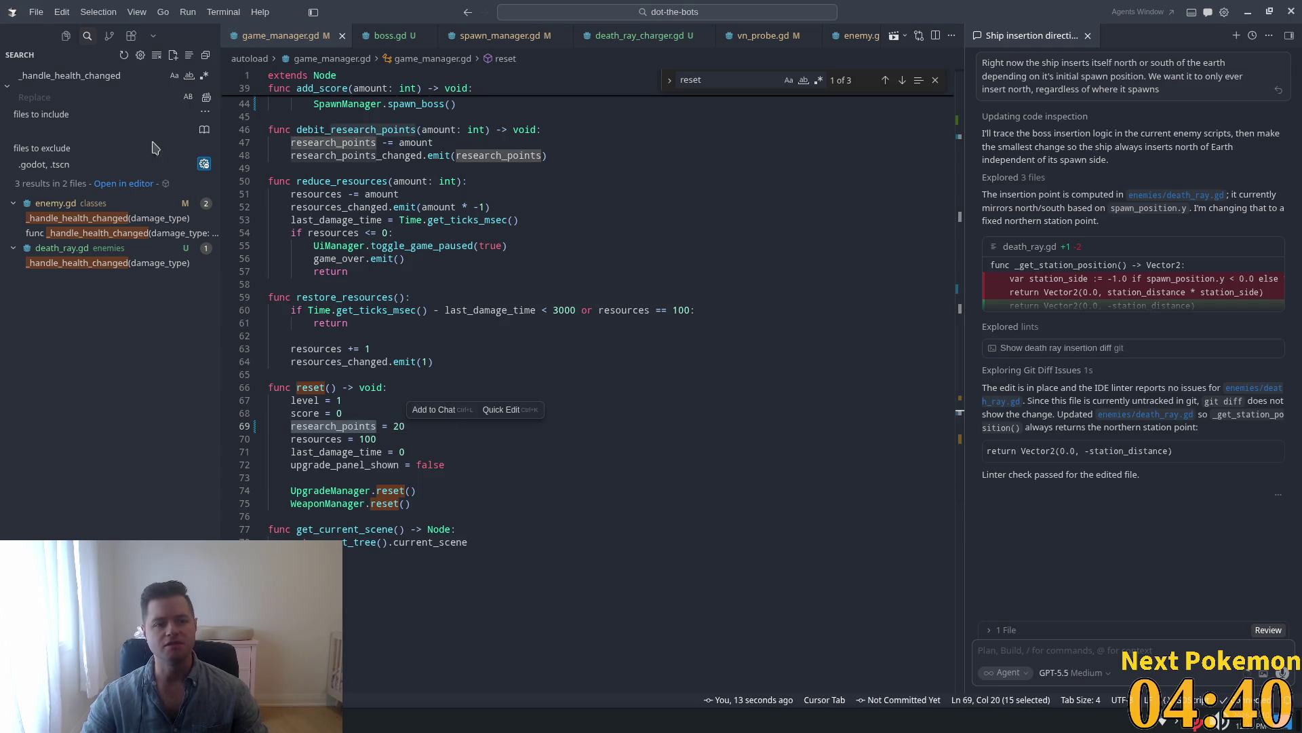
Search the whole project for 'research_points =' and open the enemy.gd and game_manager.gd hits.
key("ctrl+shift+f")
key("ctrl+v")
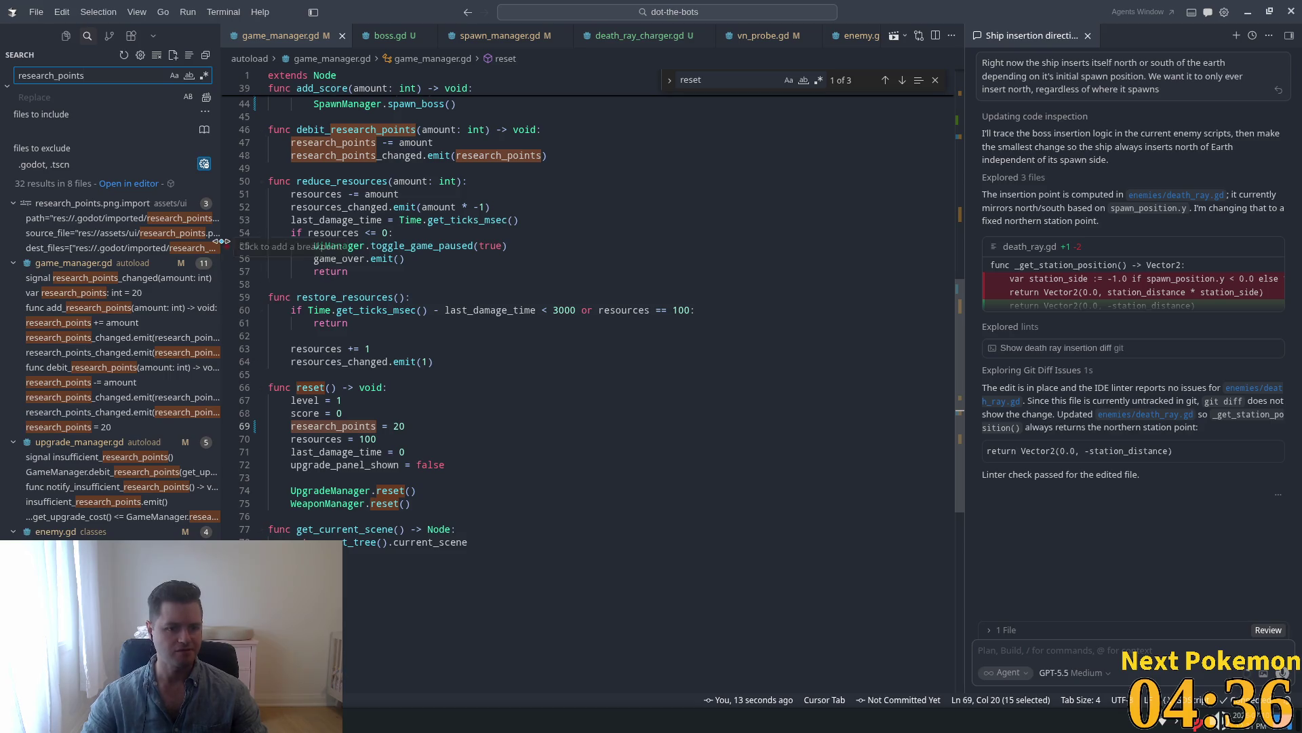
left_click_drag(222, 243, 381, 243)
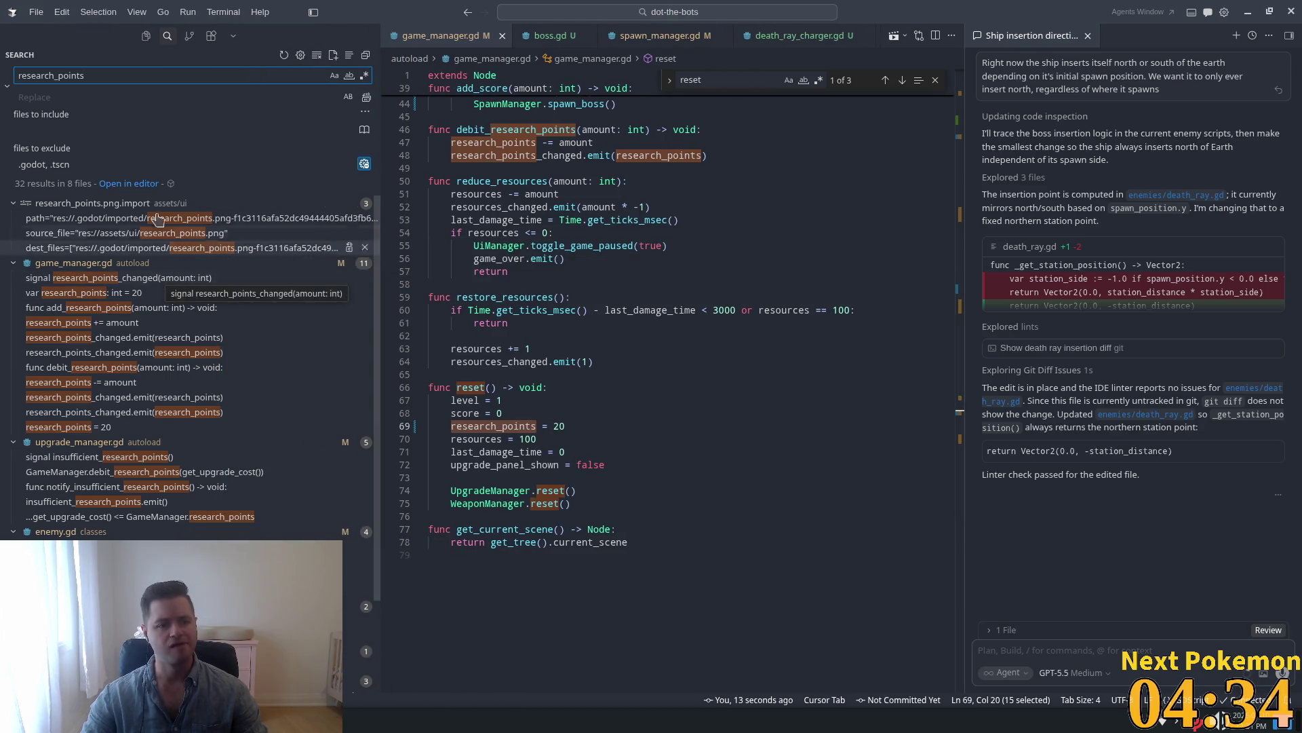
type(" =")
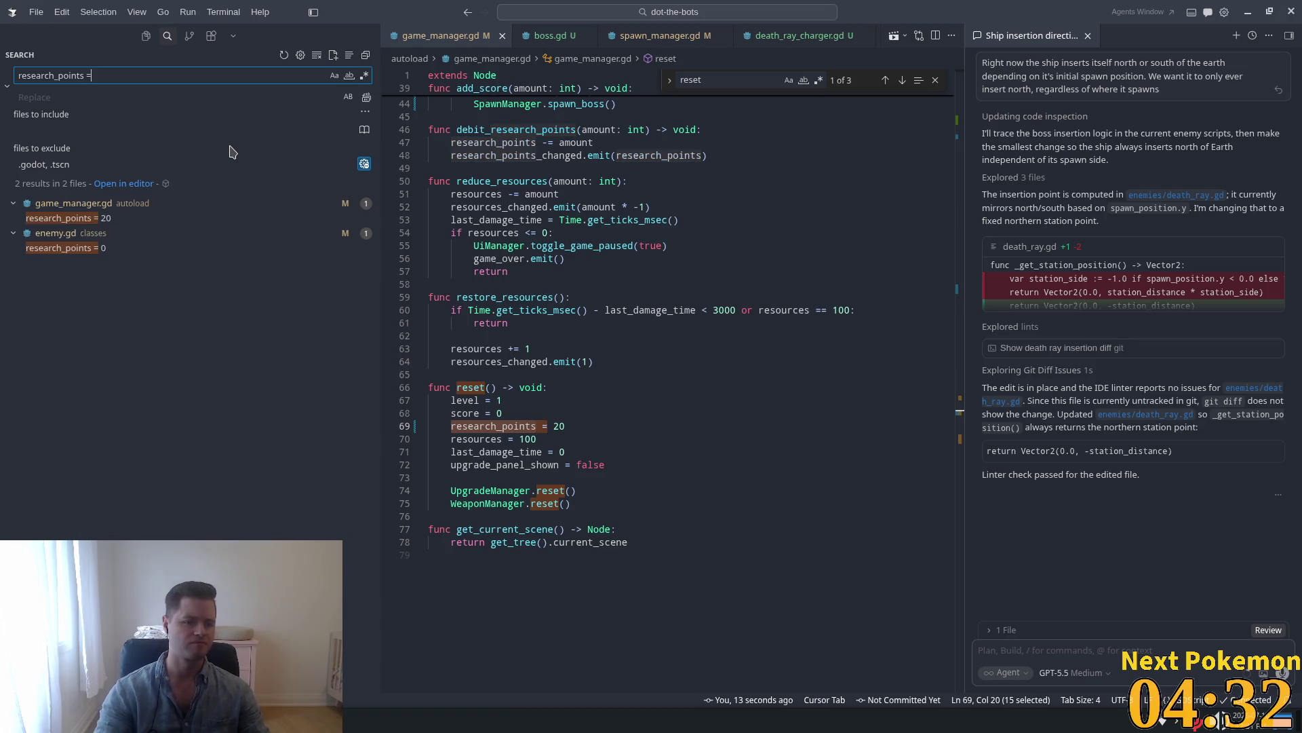
left_click(68, 248)
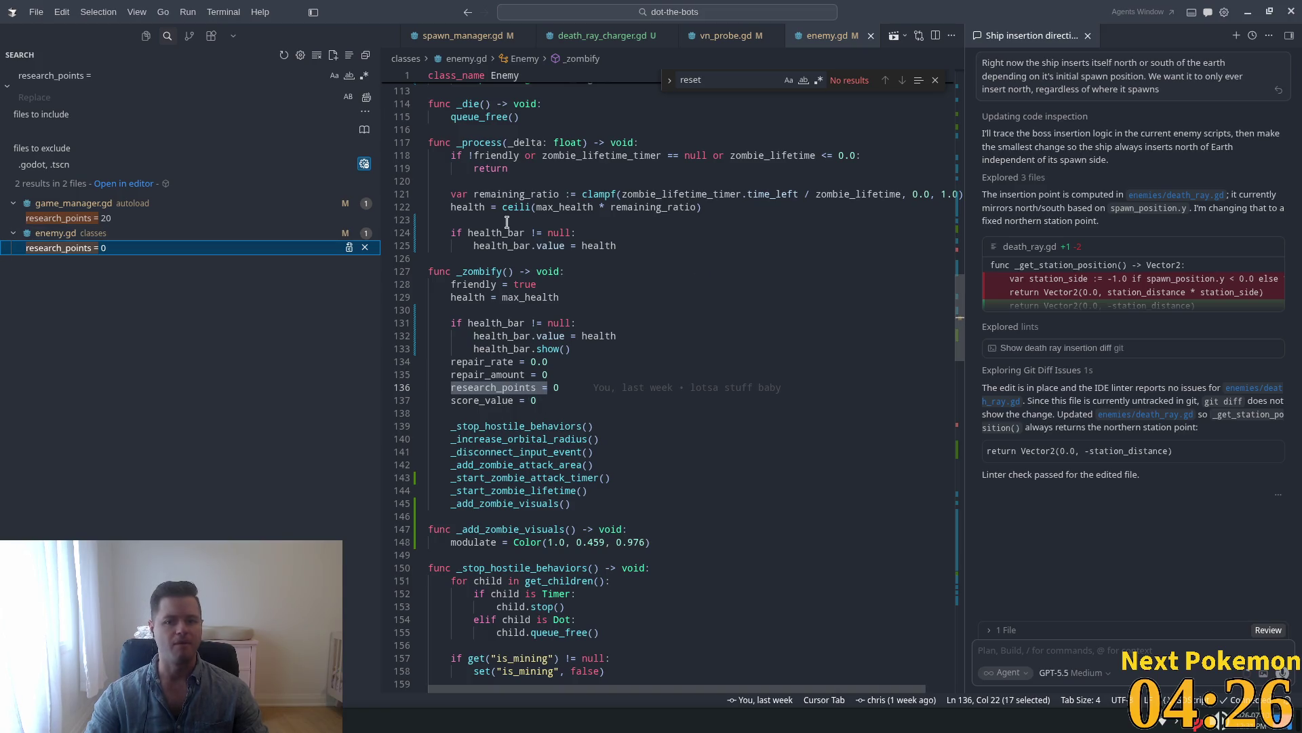
left_click(76, 223)
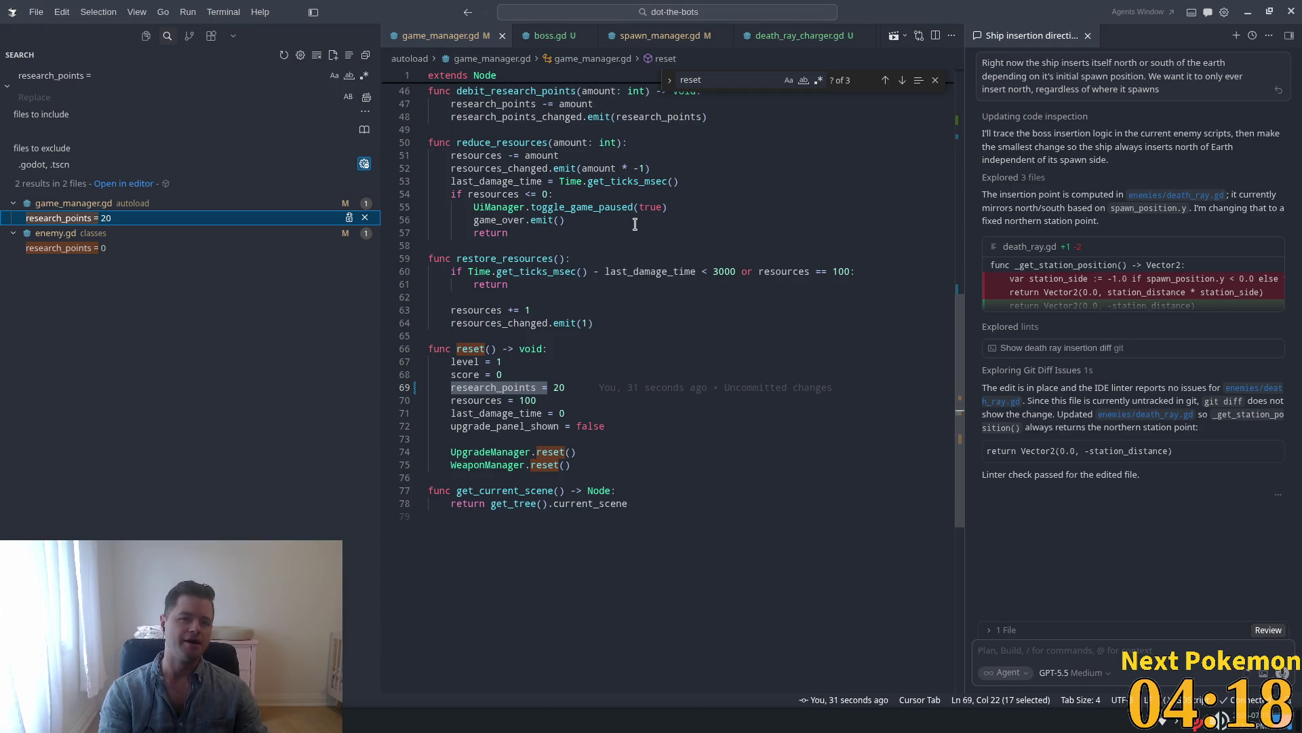
key("ctrl+p")
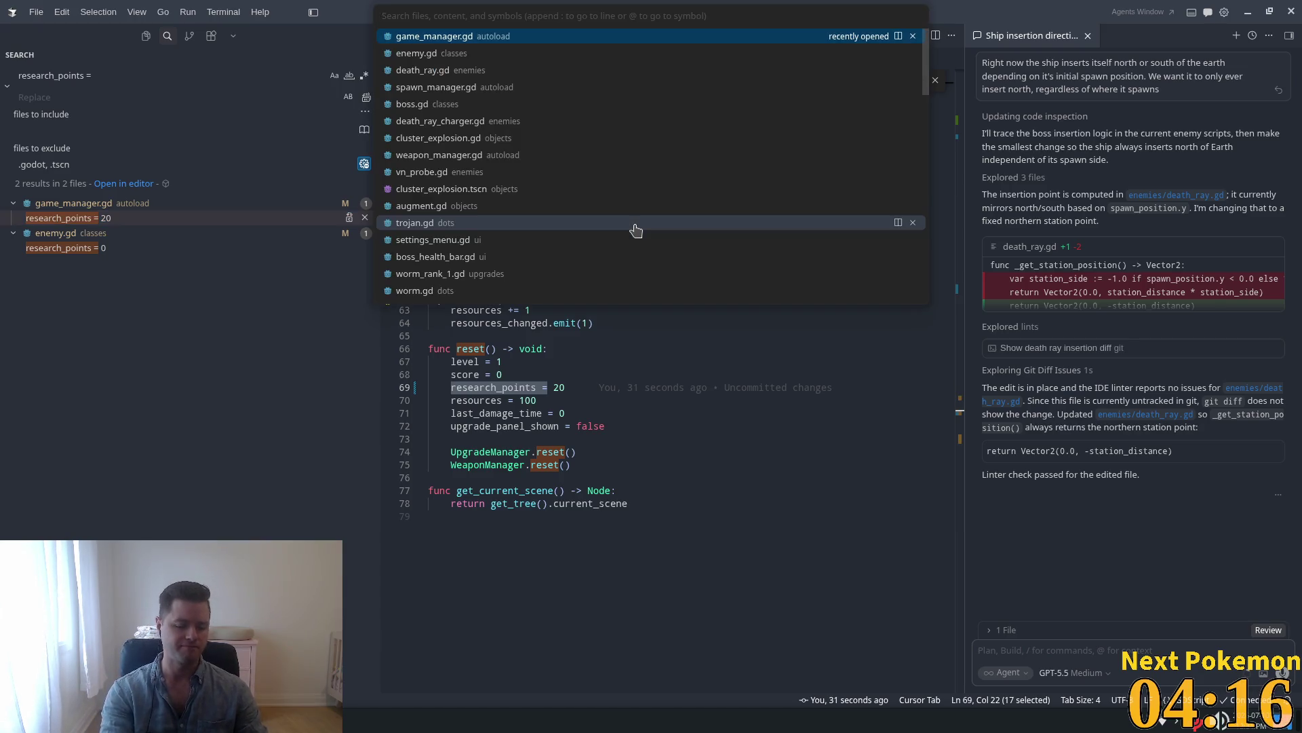
Open label_research_points.gd, add text = str(GameManager.research_points) at the top of _ready, and save.
type("research")
key("Return")
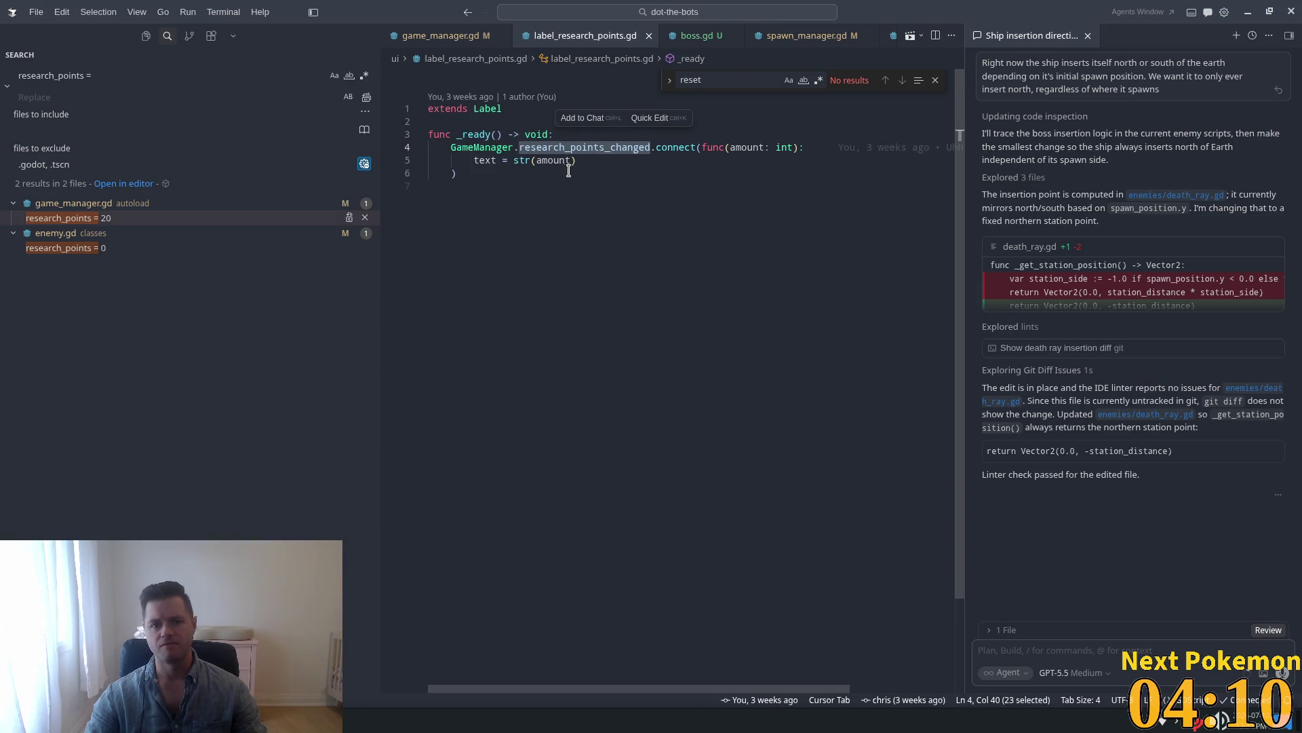
left_click(652, 133)
key("Return")
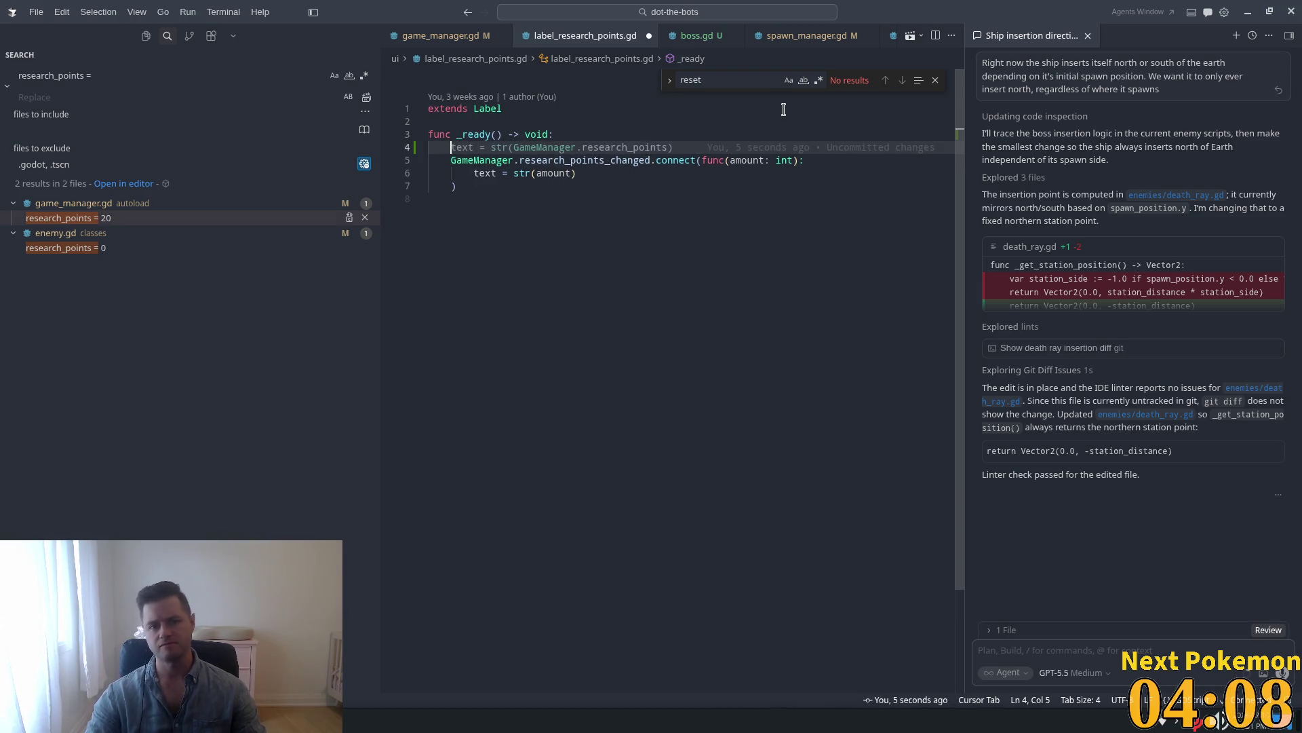
type("t")
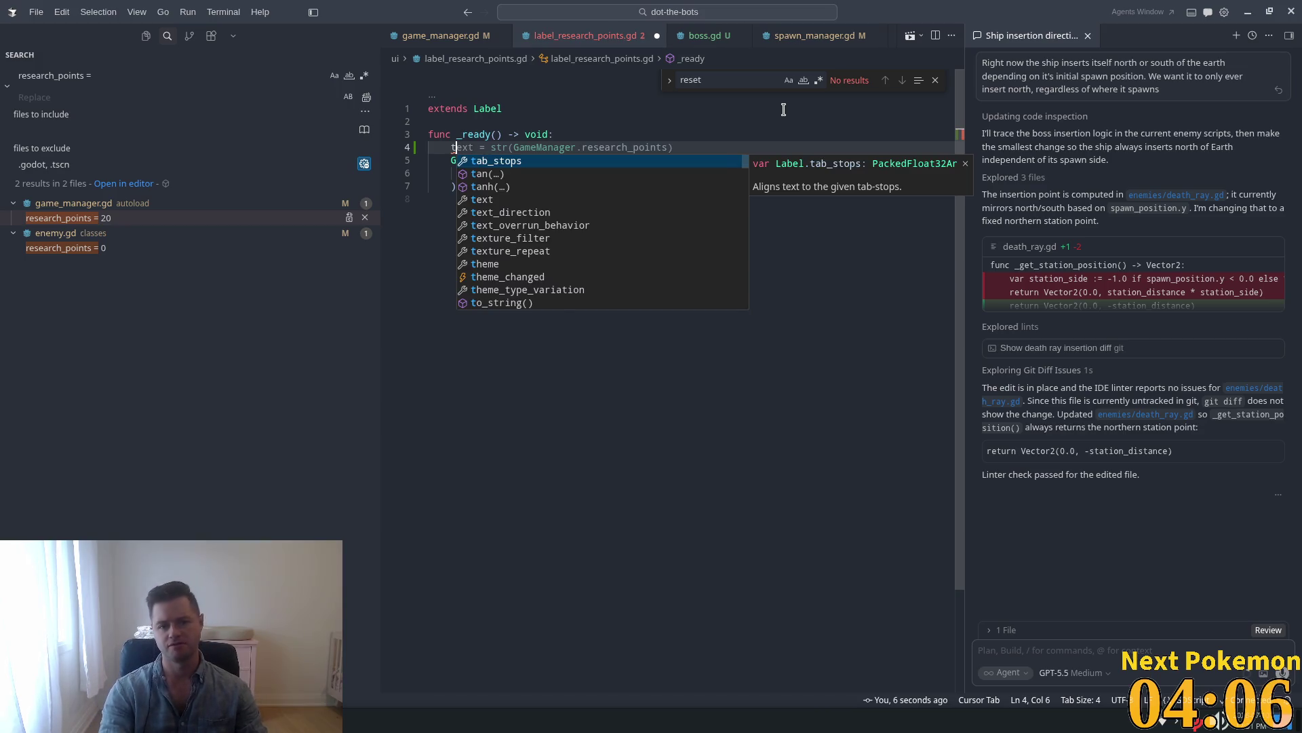
type("ext")
key("Tab")
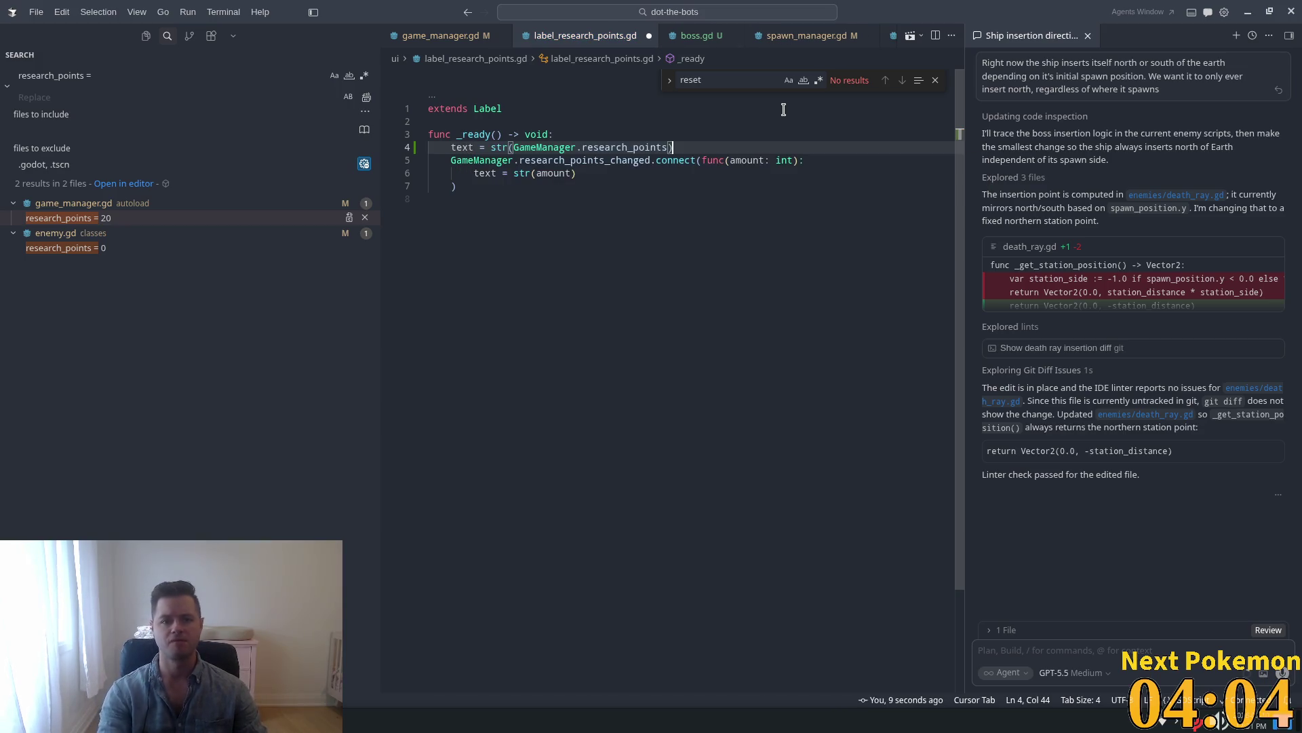
key("ctrl+s")
key("alt+Tab")
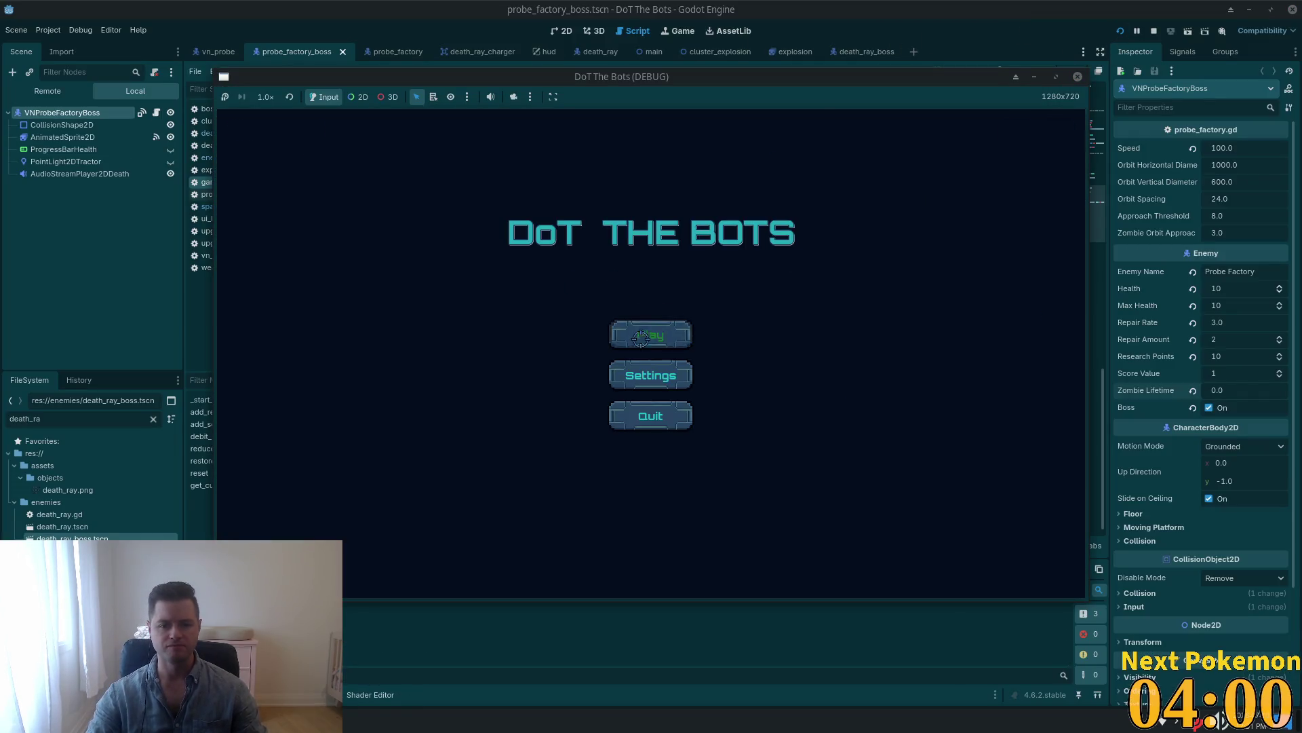
Start a new game from the title screen and attack the approaching enemy probe.
left_click(640, 337)
mouse_move(314, 137)
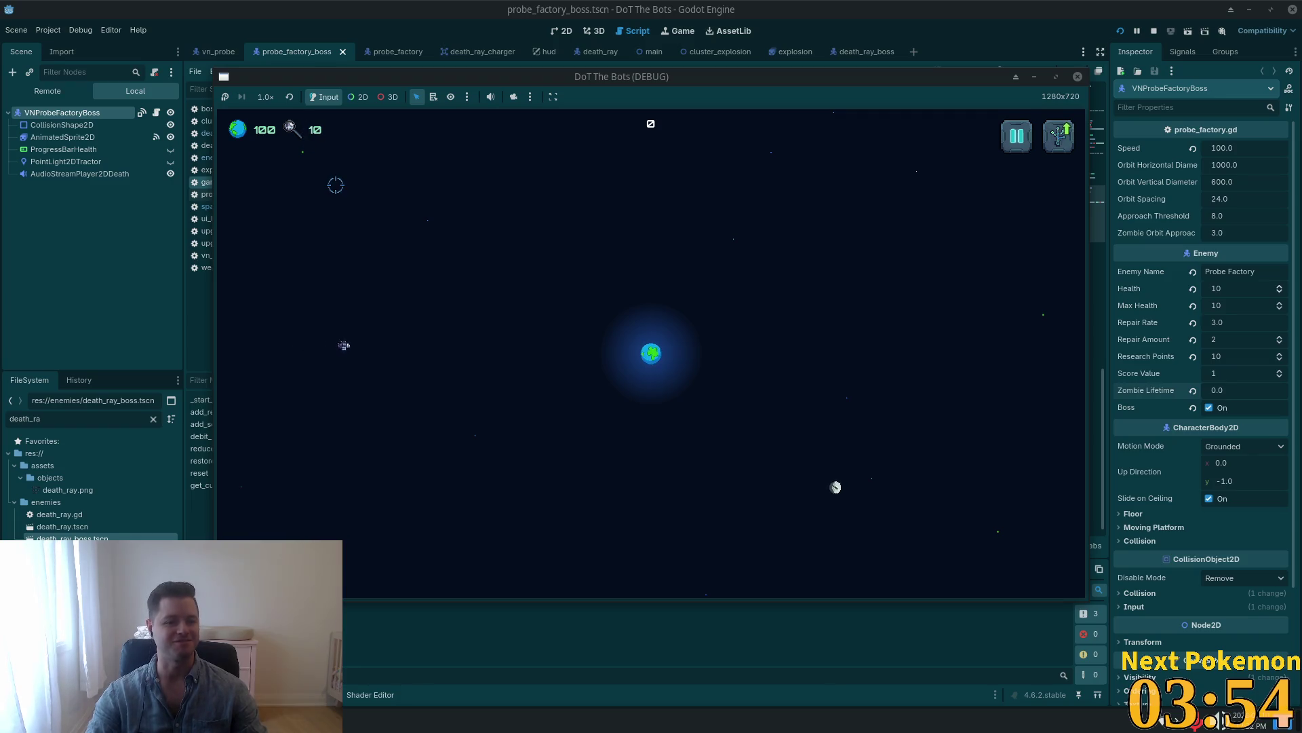
left_click(399, 341)
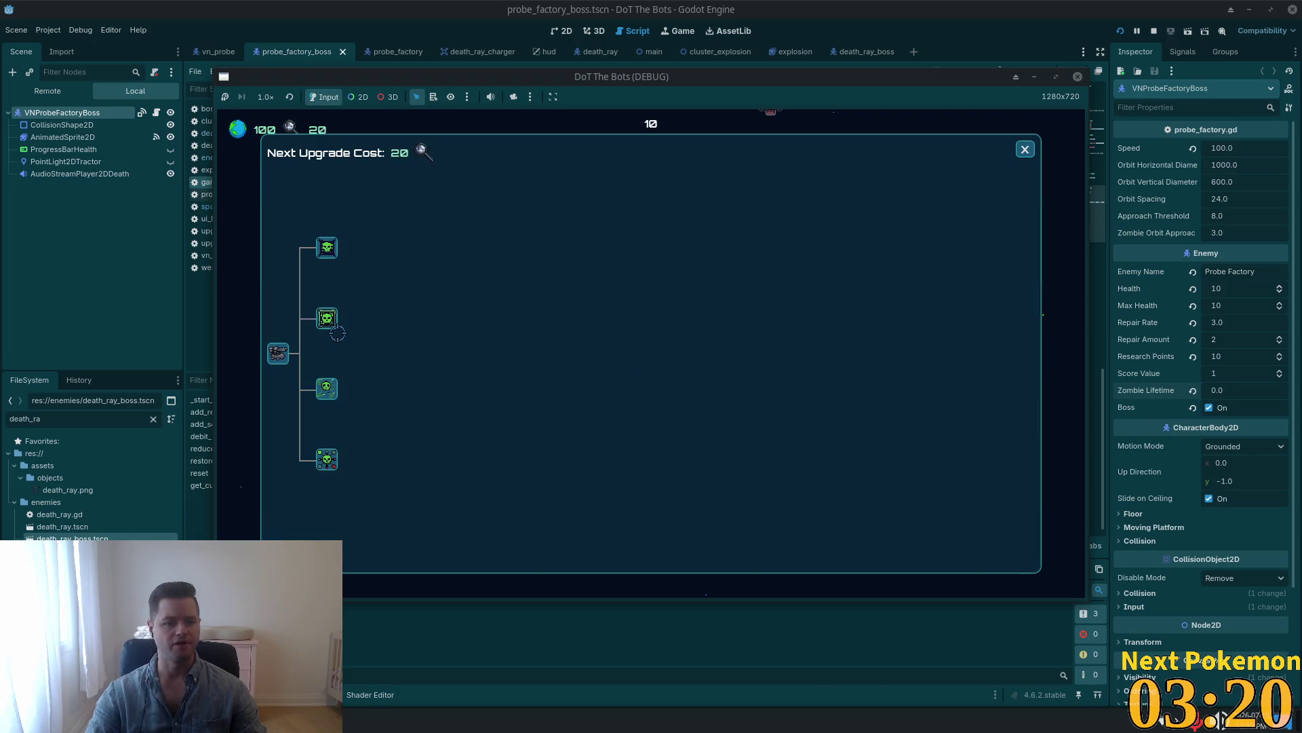
Buy the second tree upgrade, keep fighting the bots, then pause with Earth at 40 health.
left_click(327, 317)
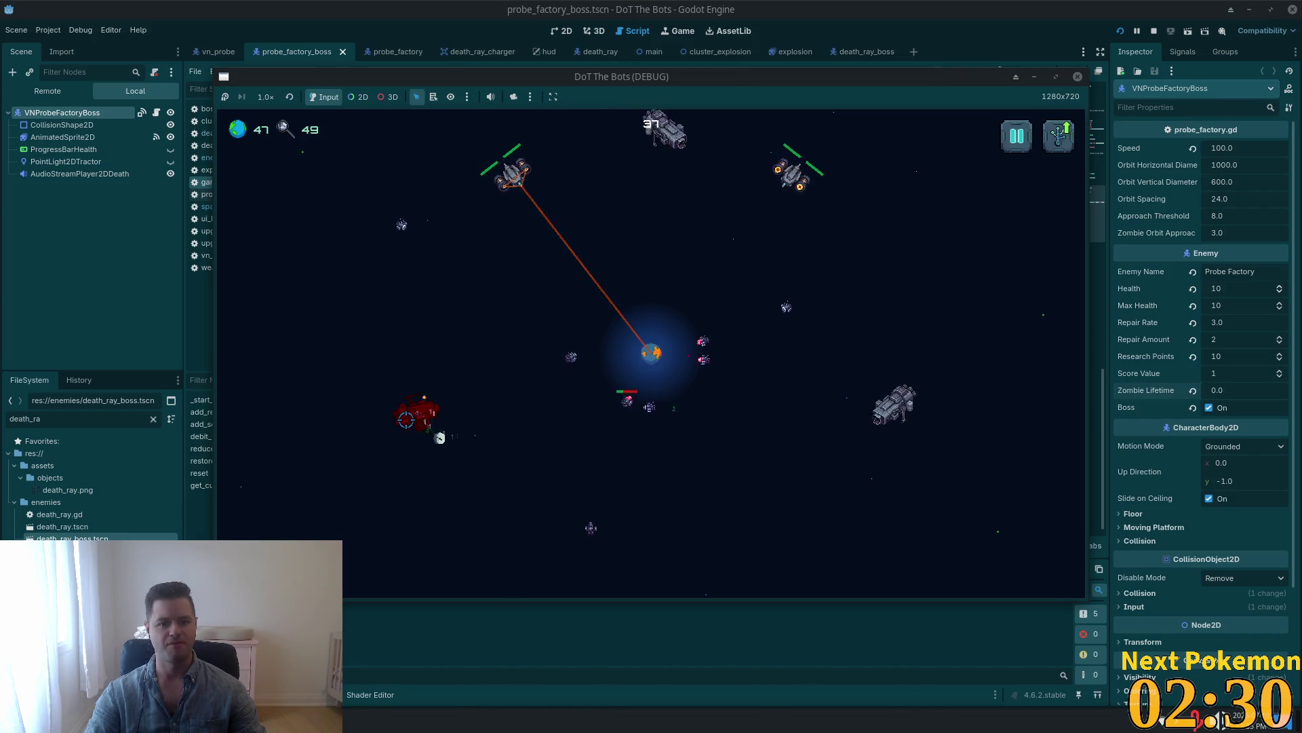
key("Escape")
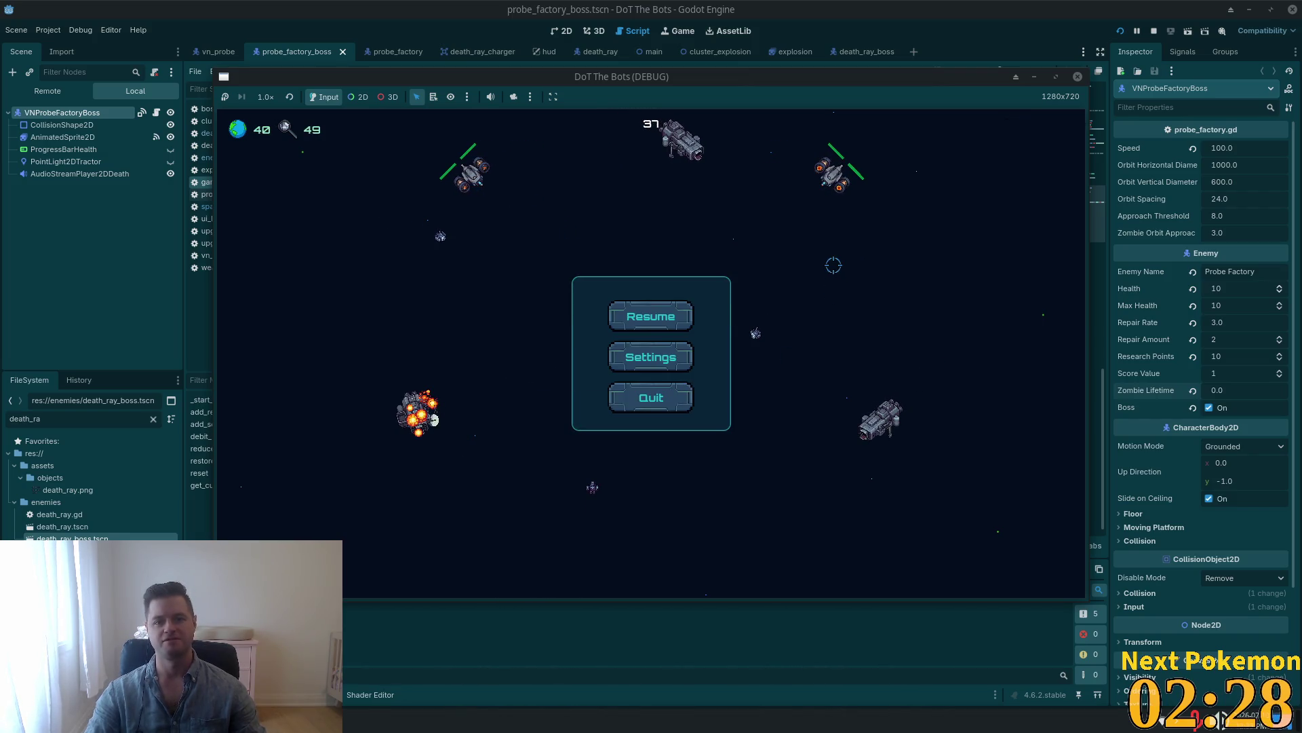
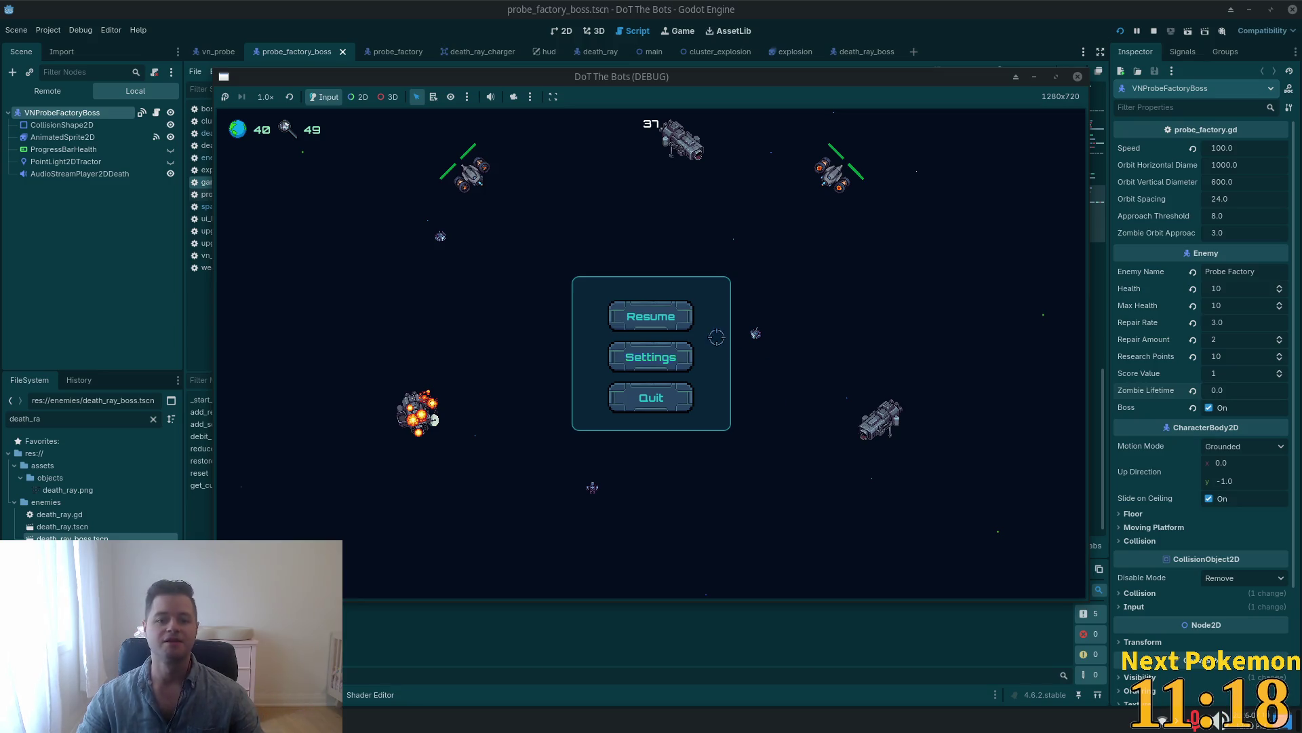
Resume the paused debug game, play until Game Over, then go back to the main menu.
left_click(655, 311)
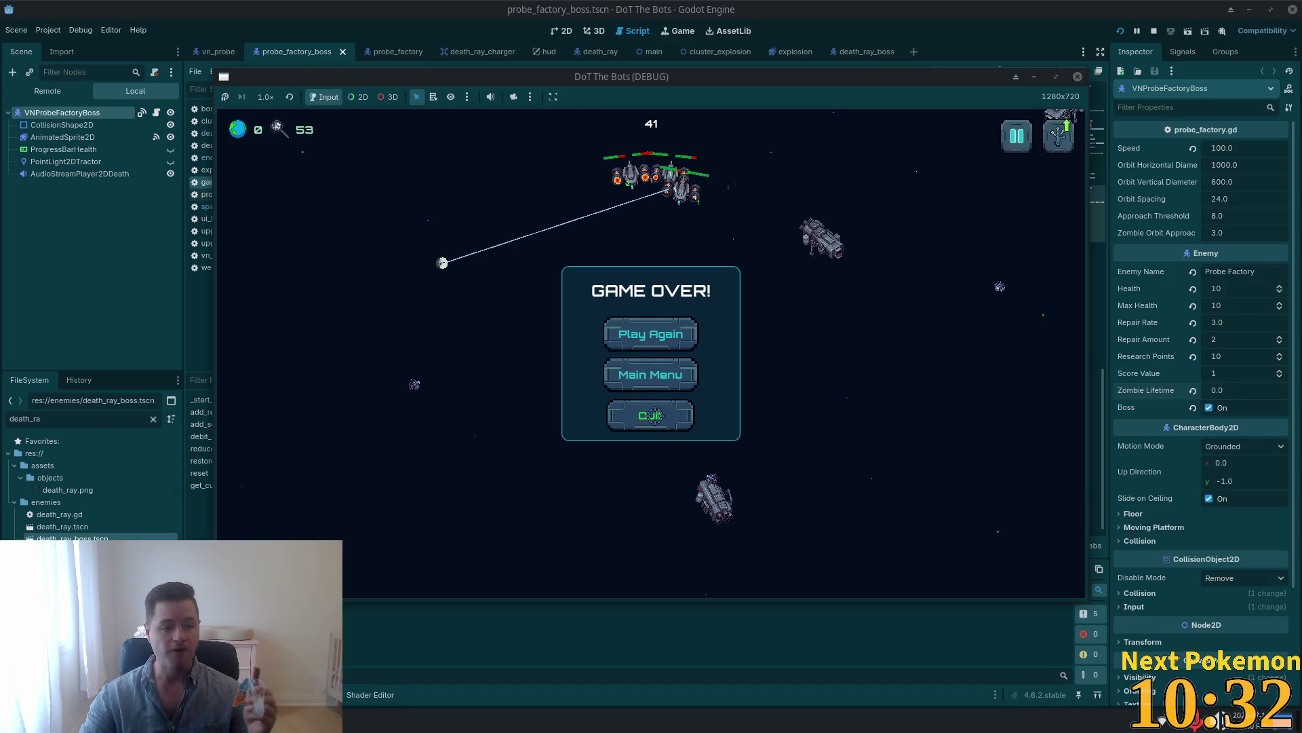
left_click(650, 375)
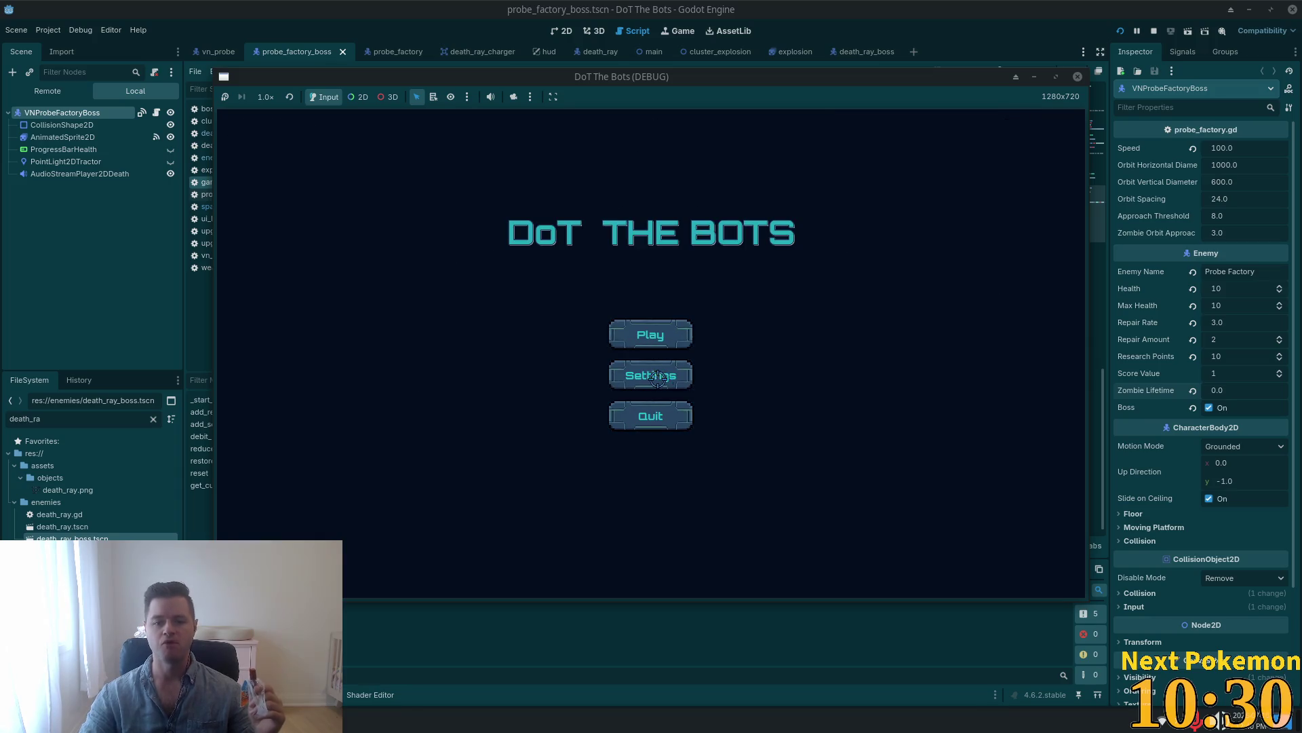
Peek at Settings, then start a new game and open the upgrade tree showing cost 20.
left_click(647, 375)
left_click(792, 218)
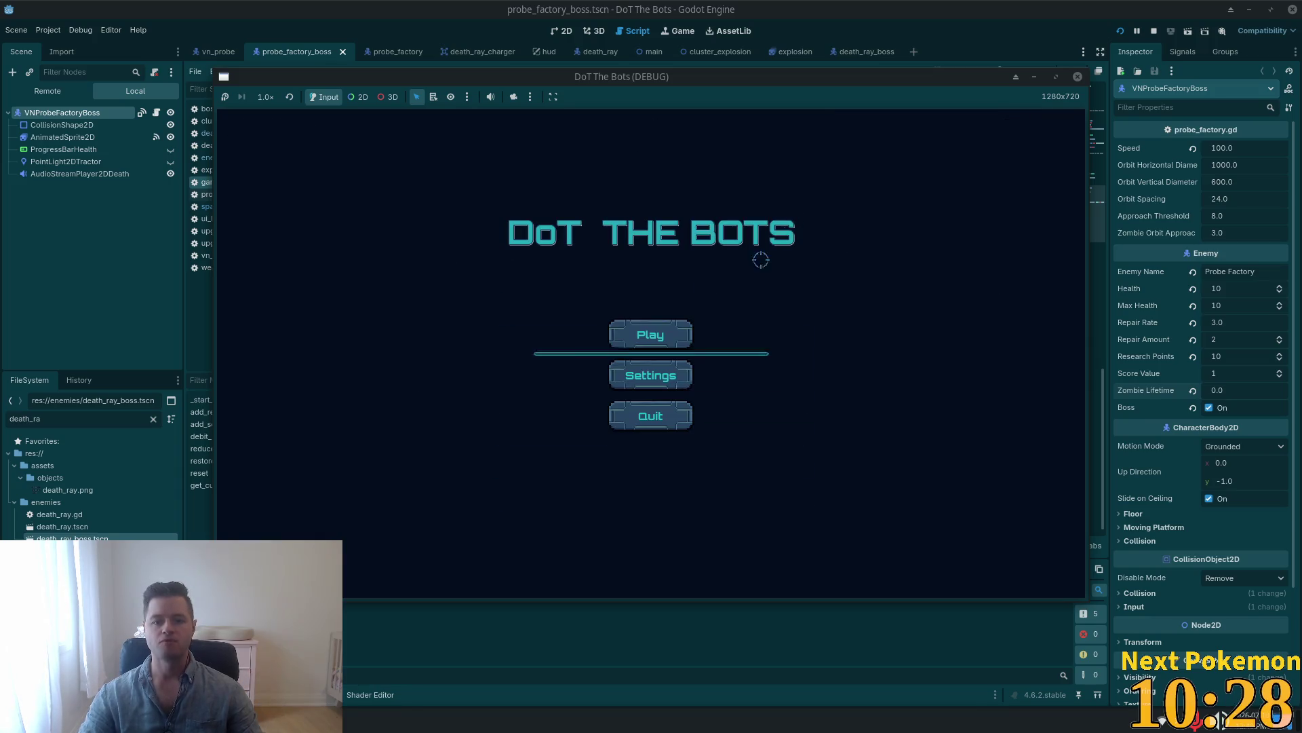
left_click(645, 334)
key("u")
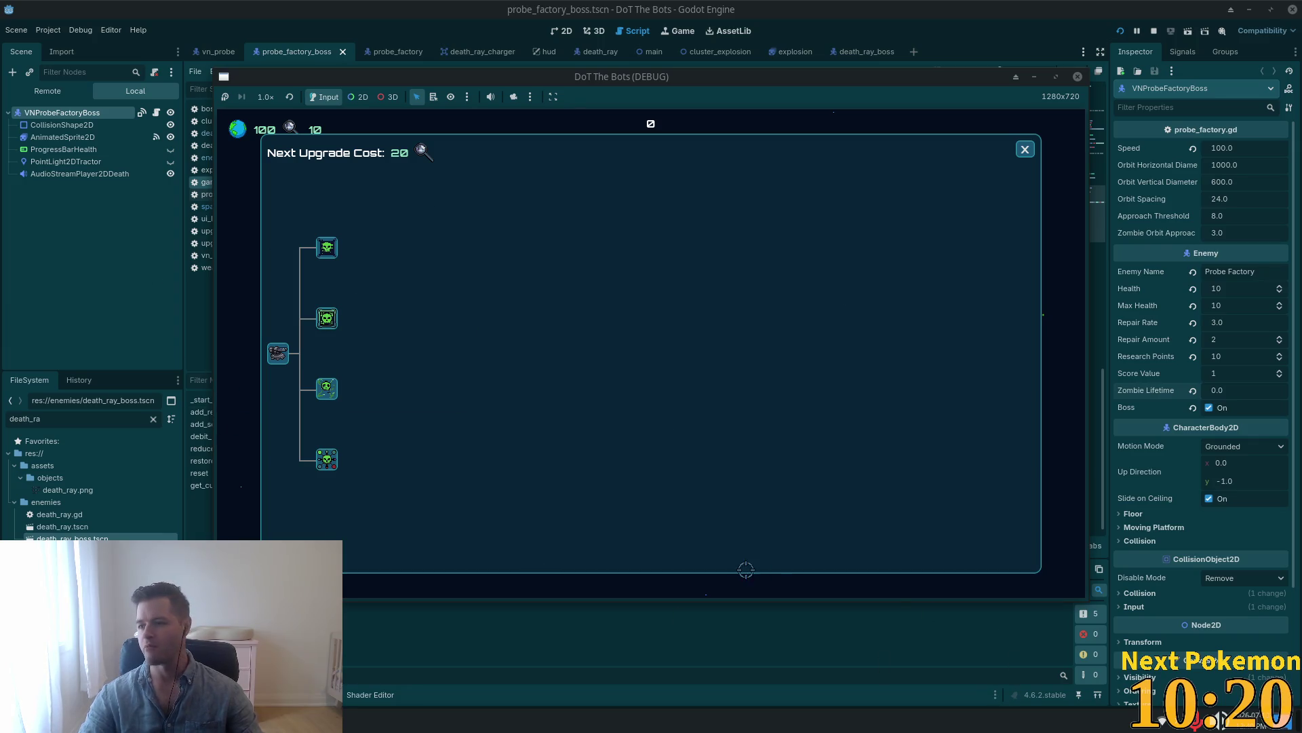
Reopen the upgrade tree and buy the second upgrade once 20 research points are earned.
left_click(1025, 149)
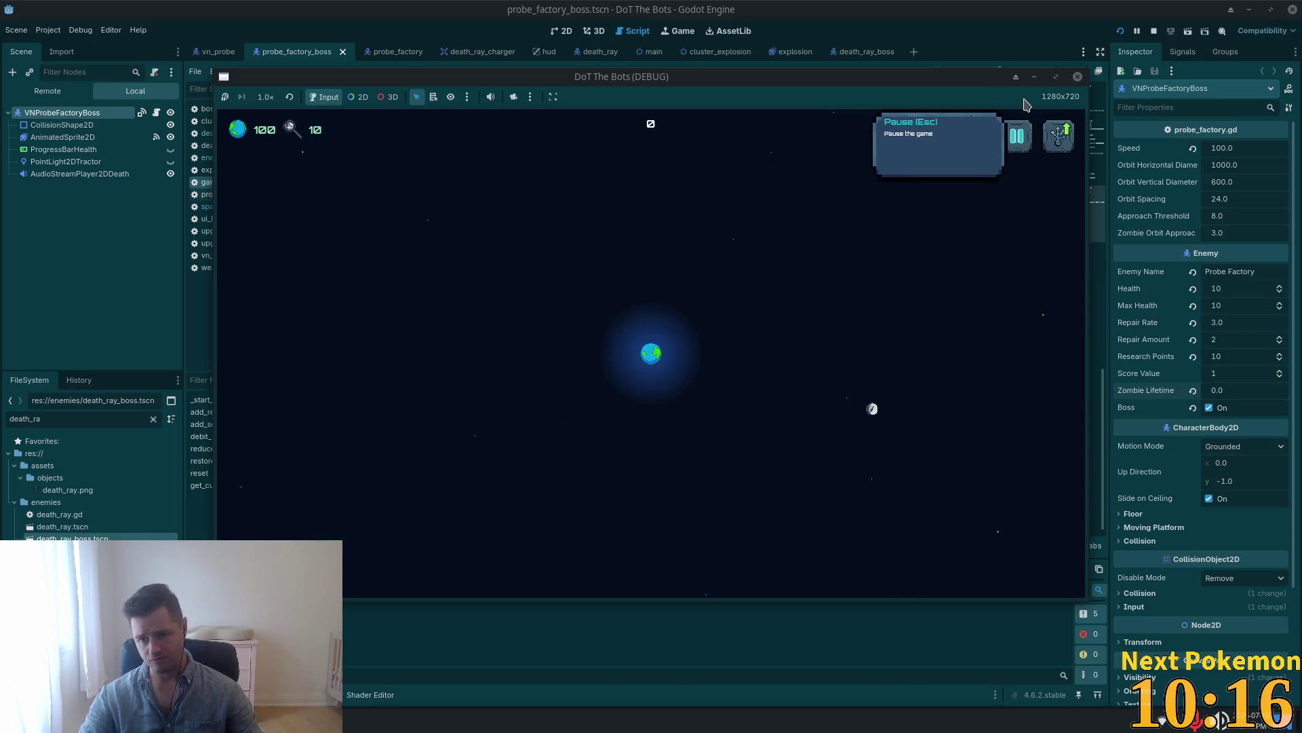
left_click(1059, 136)
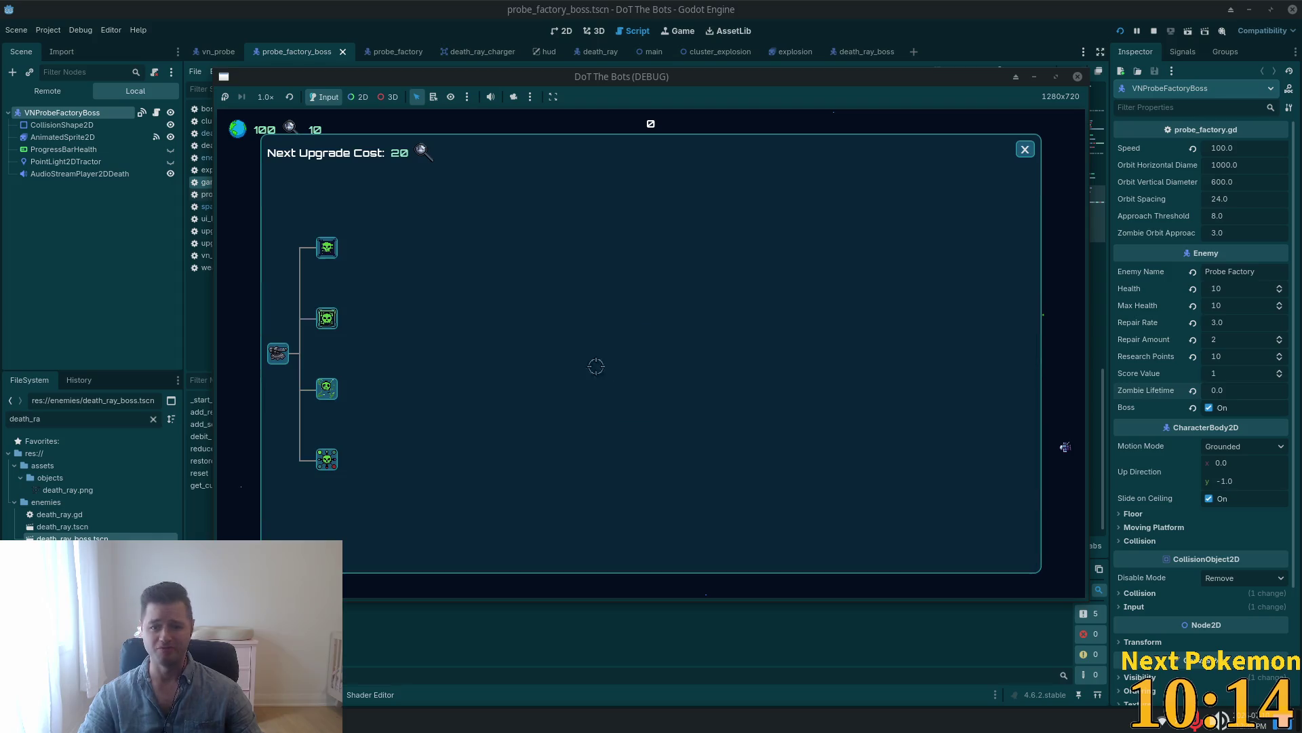
left_click(327, 319)
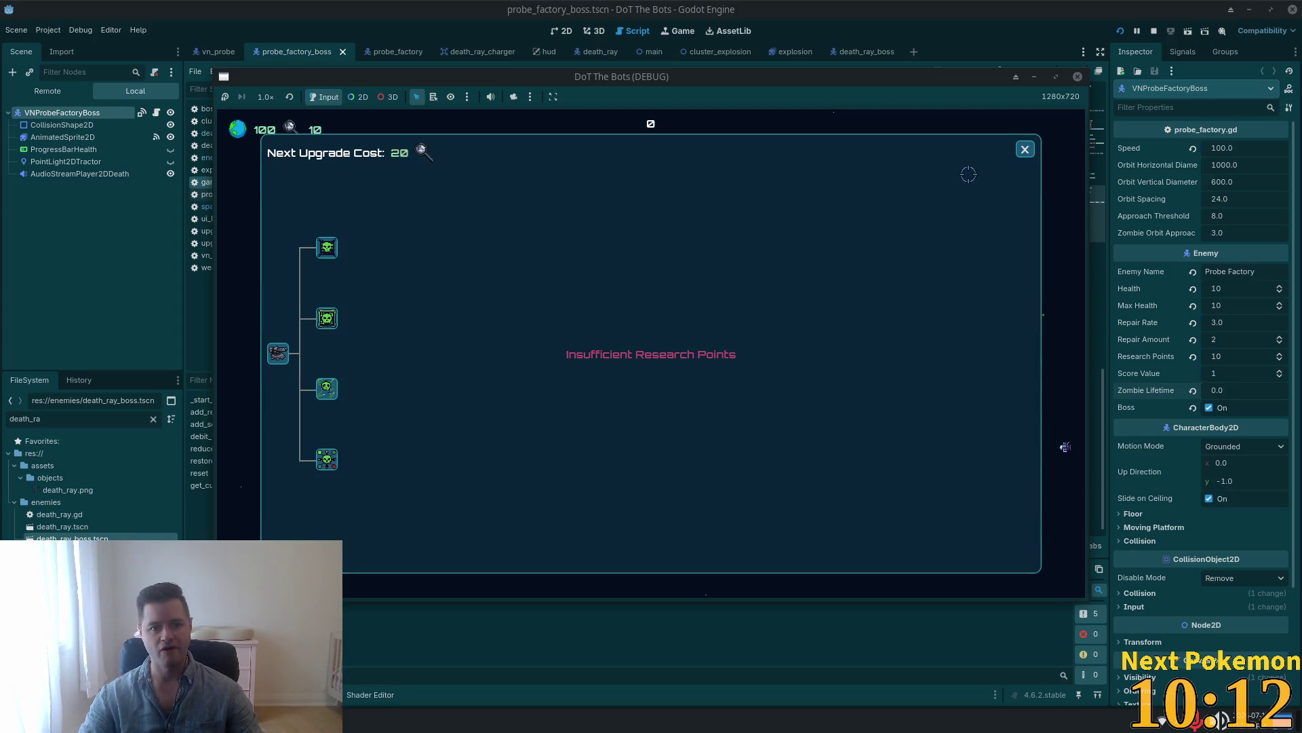
left_click(1025, 149)
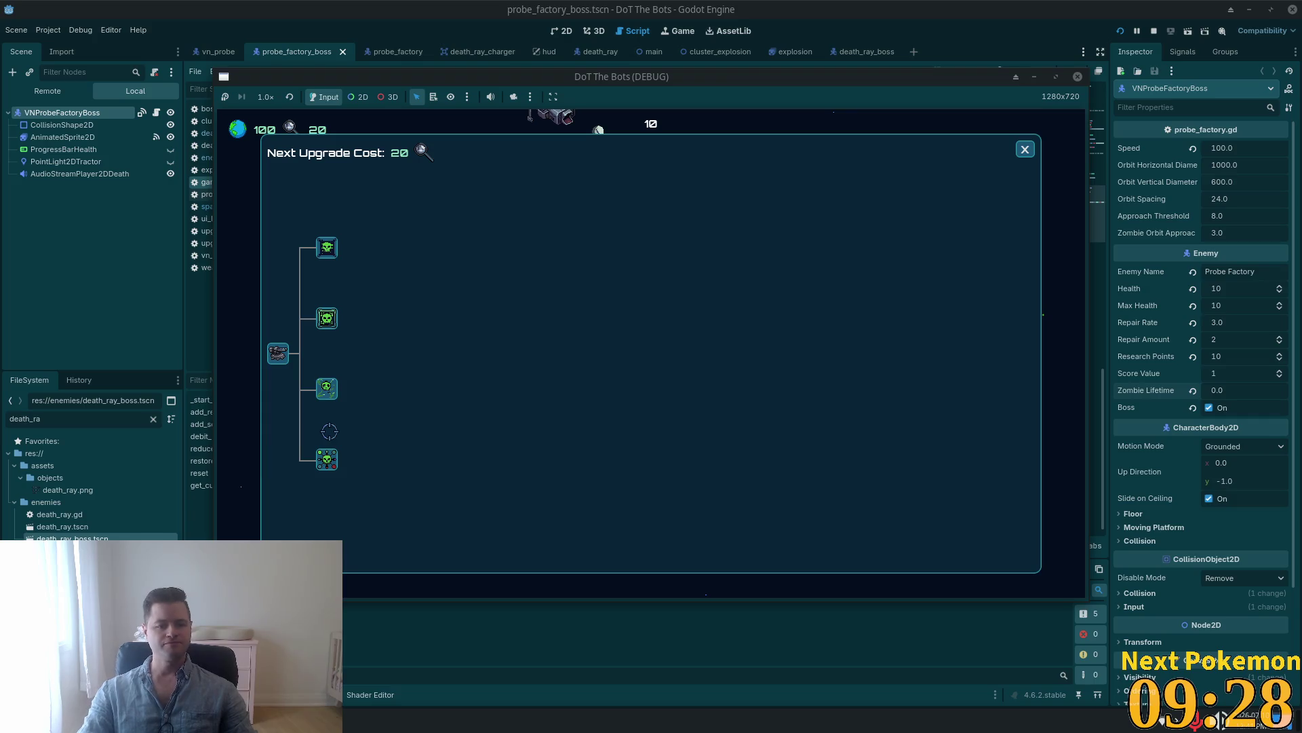
left_click(326, 319)
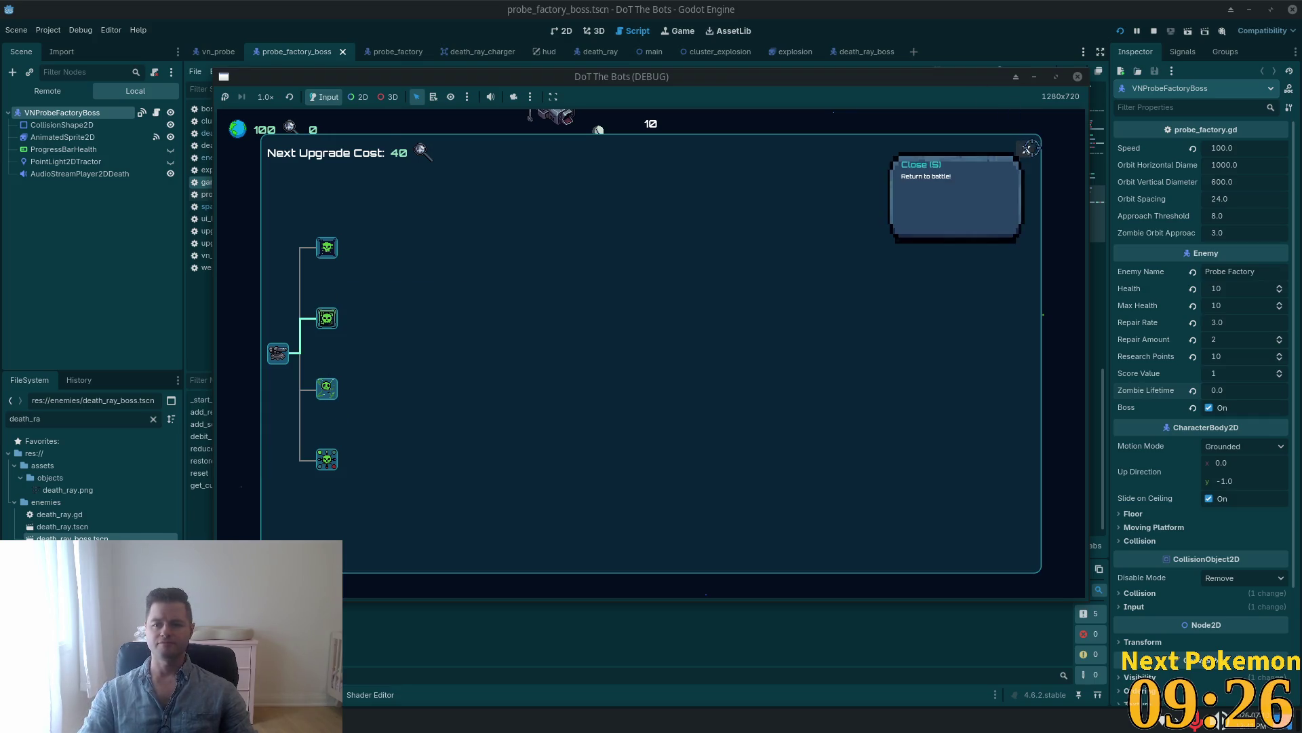
Close the upgrade tree, play until 55 research points and score 43, then pause with Esc.
left_click(1028, 147)
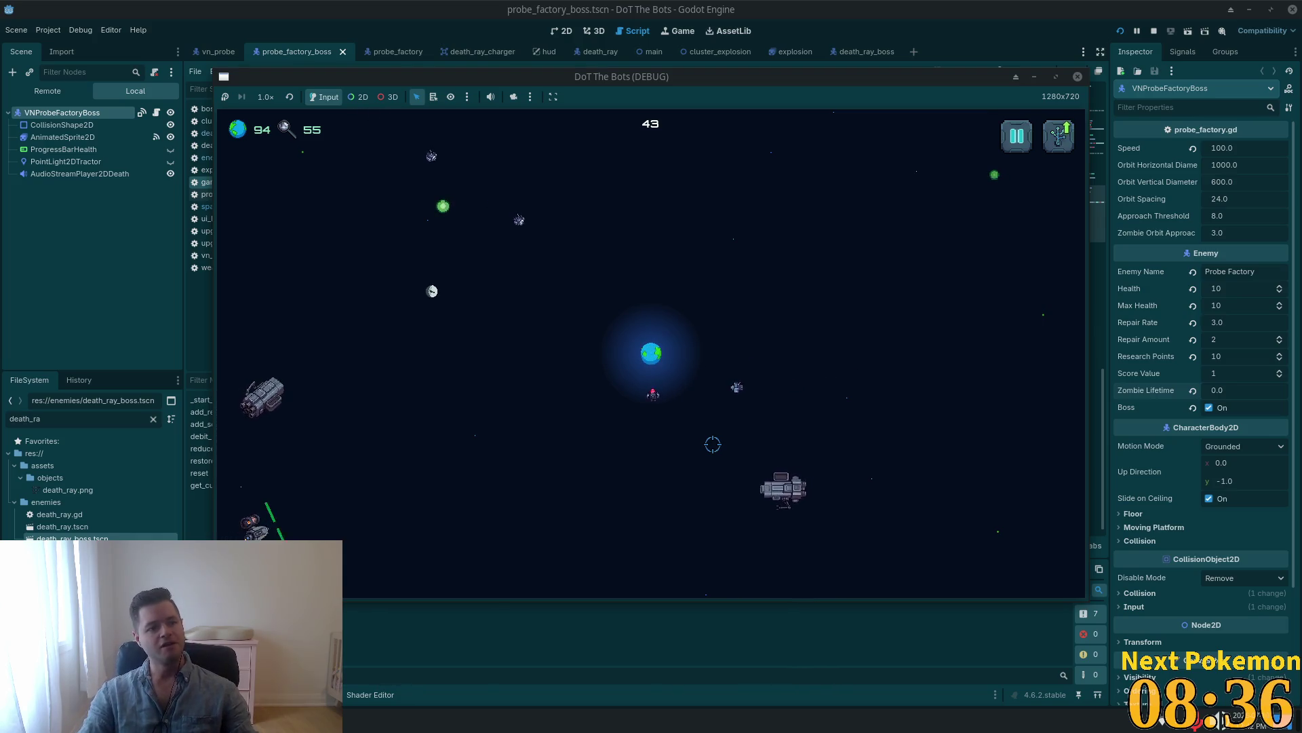
key("Escape")
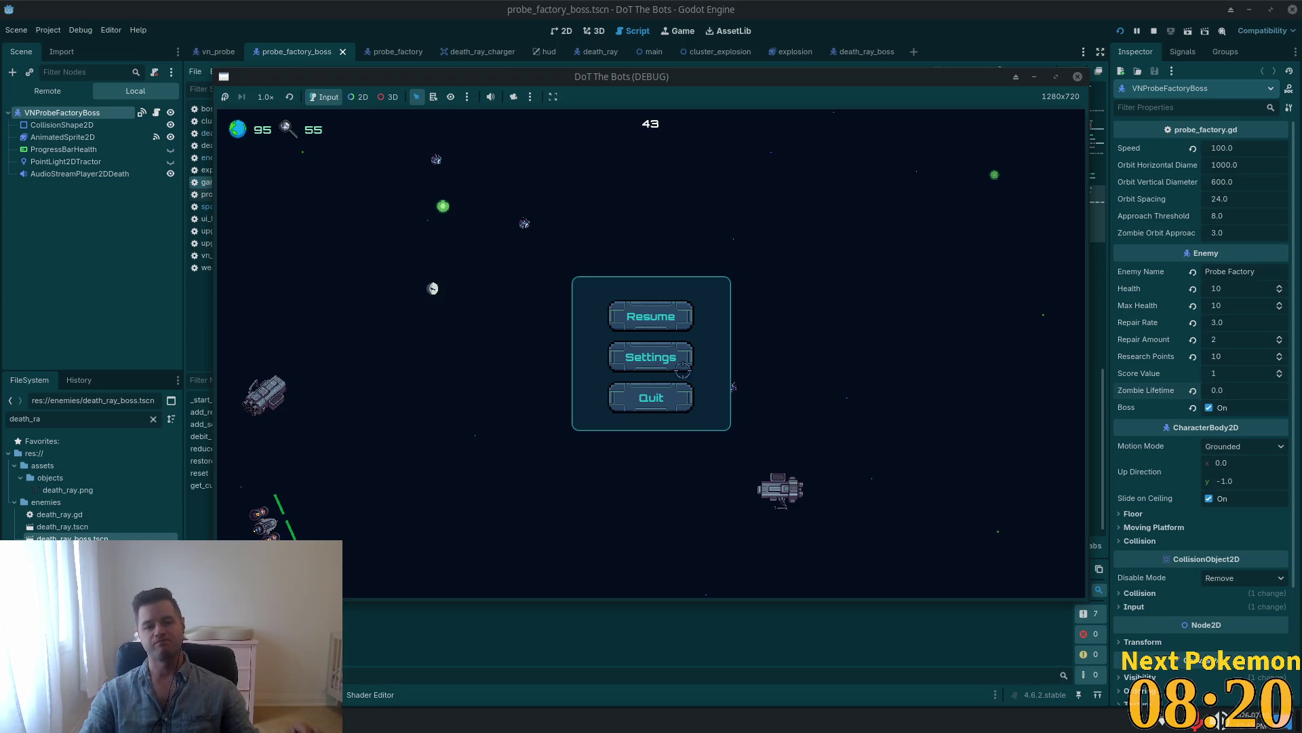
Check the volume settings from the pause menu, then play on until Game Over at score 60.
left_click(607, 353)
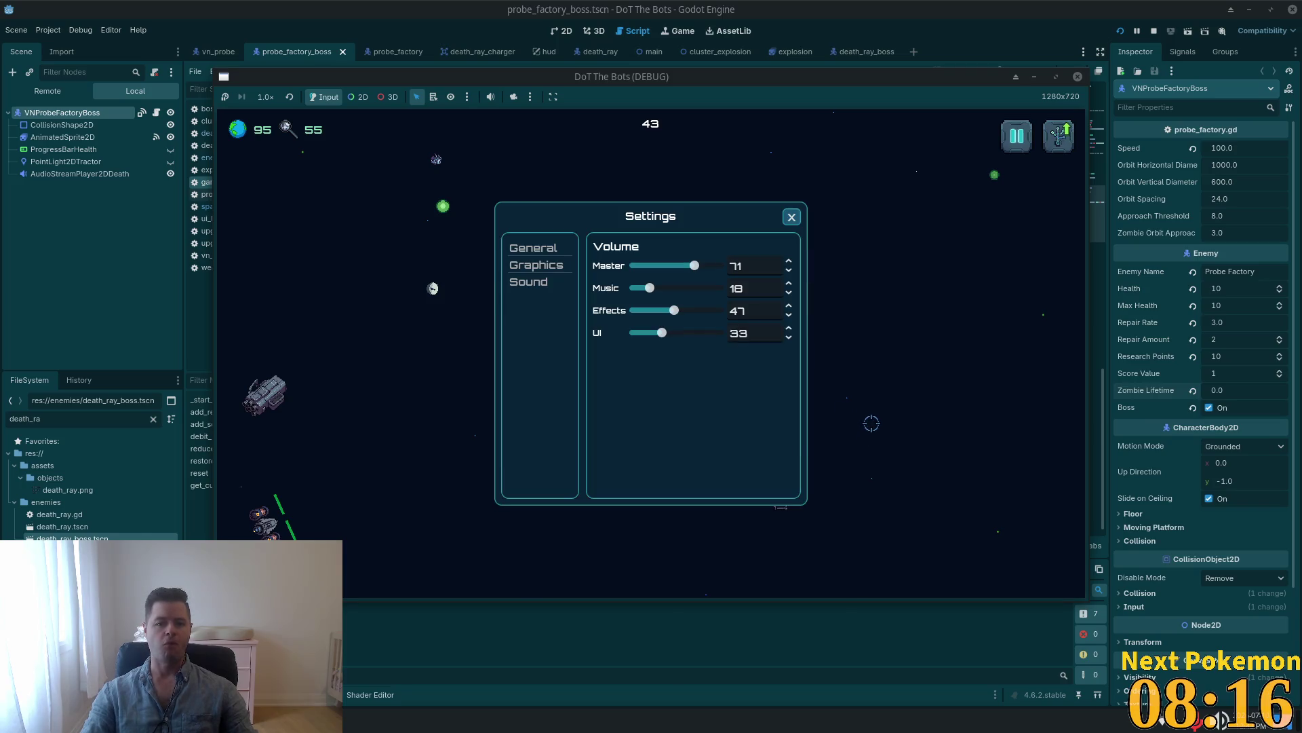
left_click(792, 217)
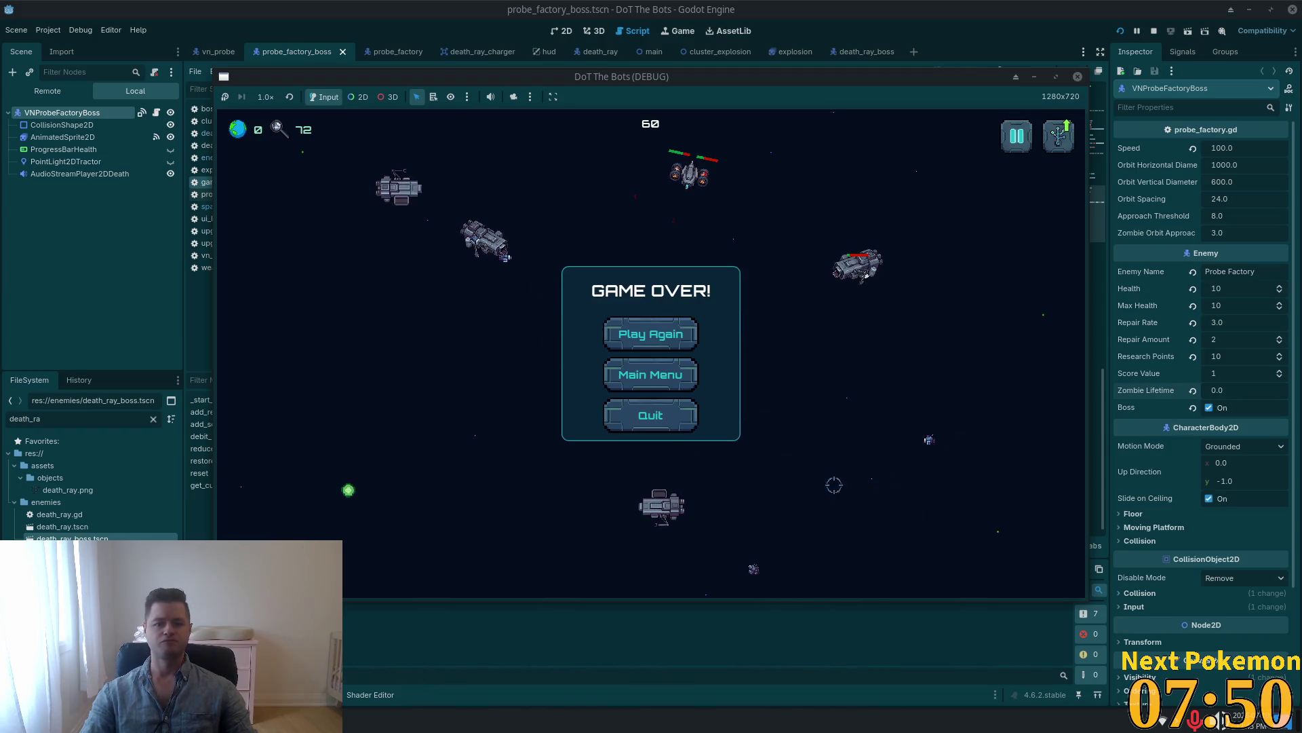
Quit the game from the Game Over screen so the debug window closes.
left_click(645, 405)
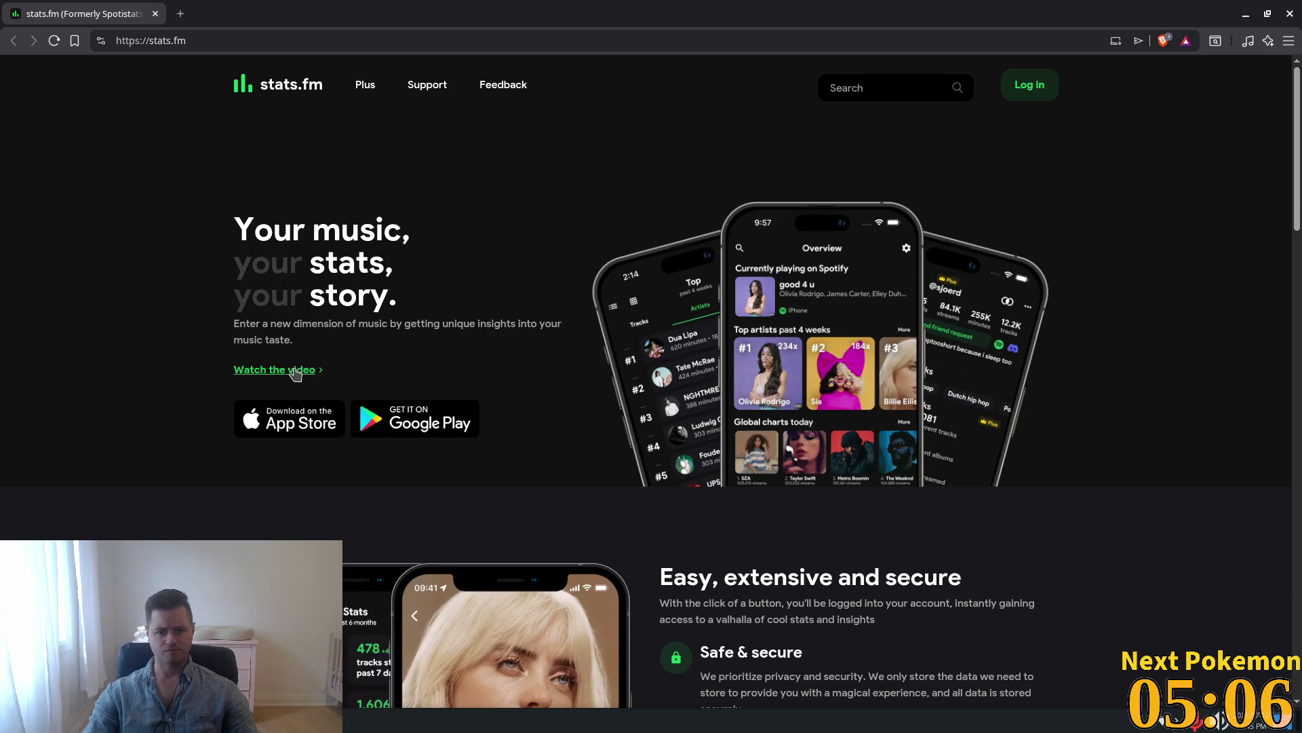
Scroll down the stats.fm homepage, then switch back to the Godot editor.
scroll(295, 373, "down", 5)
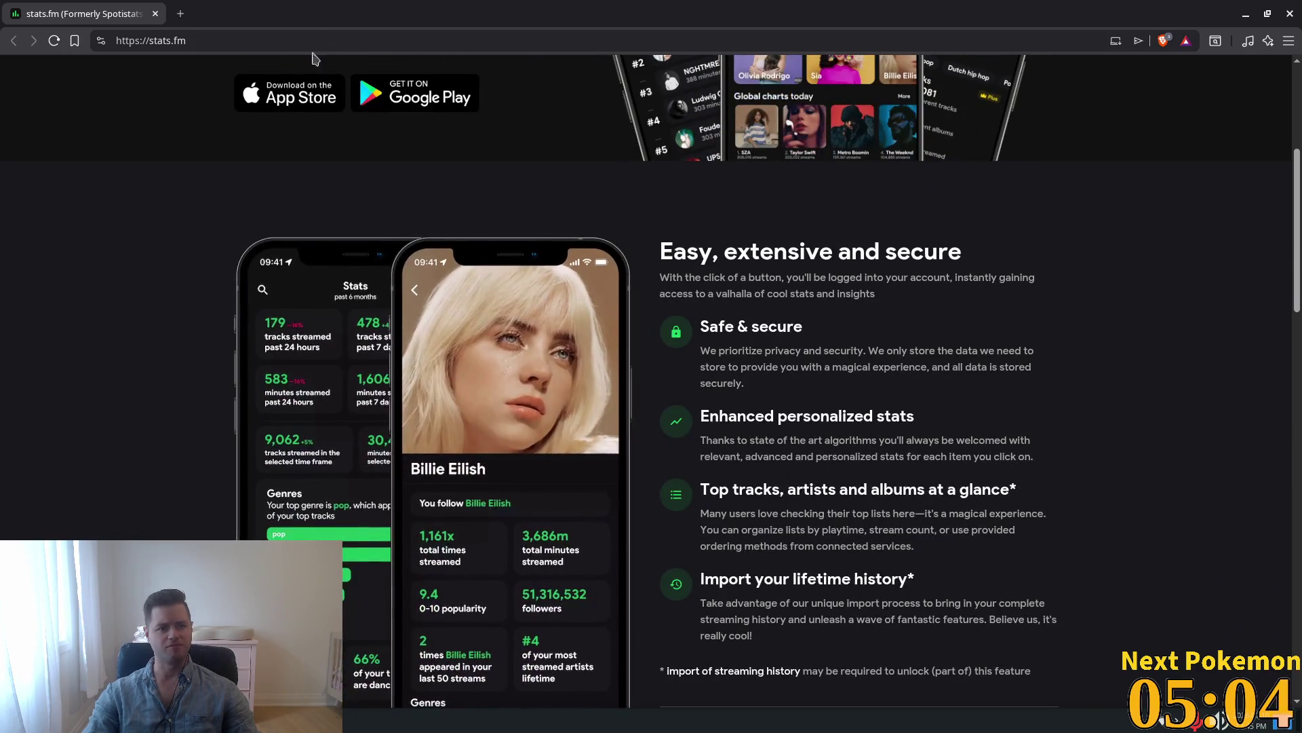
key("alt+Tab")
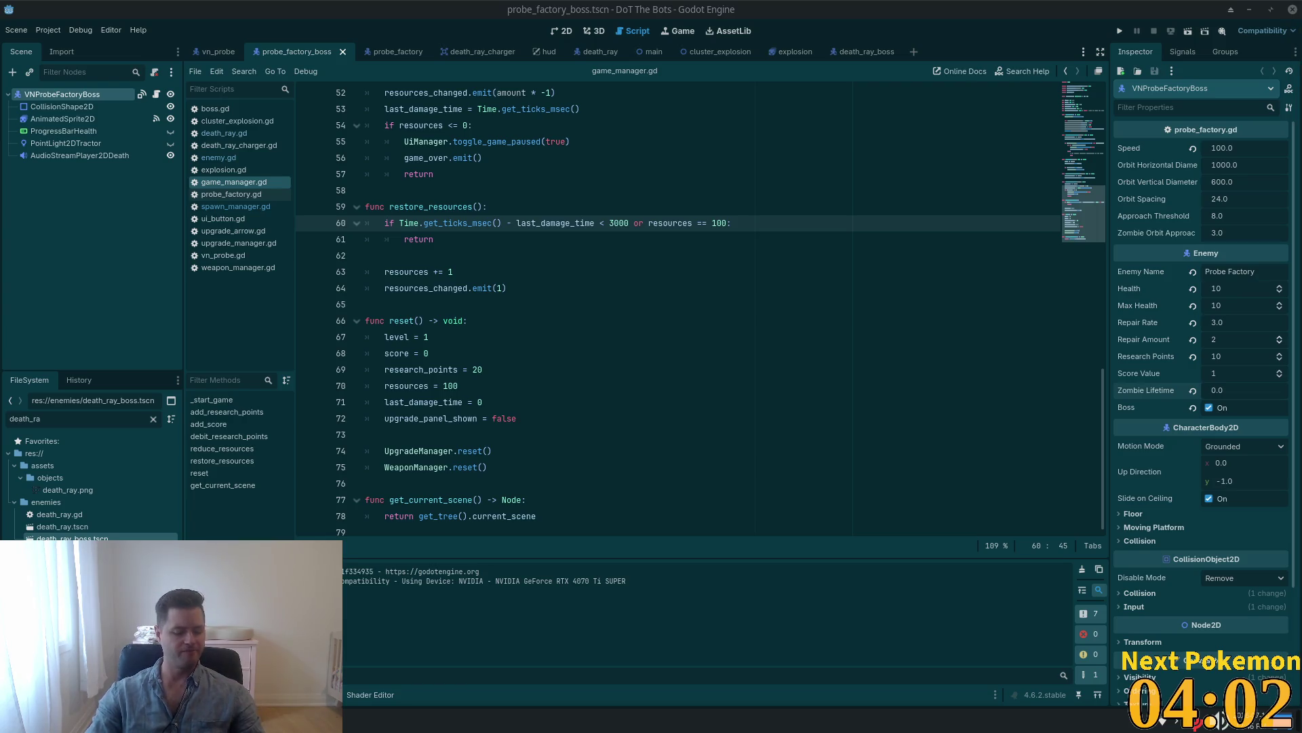
Bring up the system application search and dismiss it, returning to Godot.
key("super")
type("1pas")
key("Return")
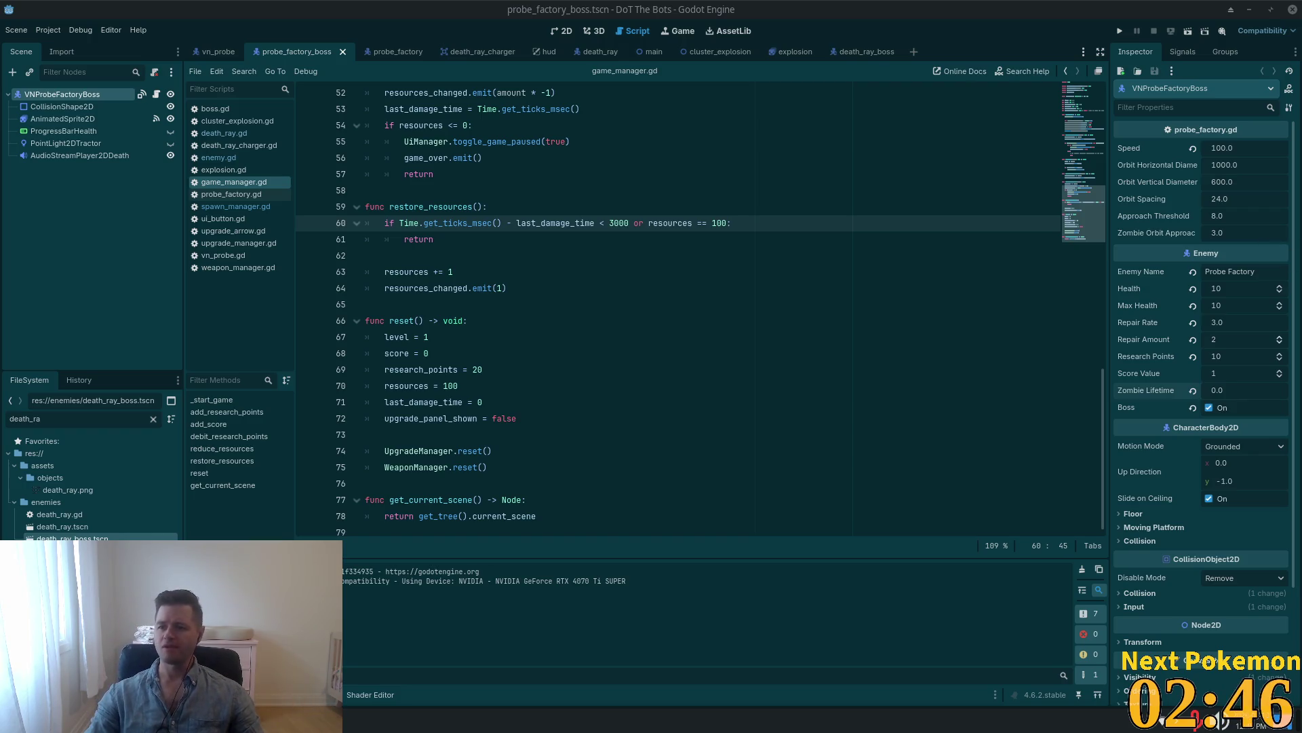
Review lines 62 and 70 of game_manager.gd, where resources reset to 100.
left_click(597, 256)
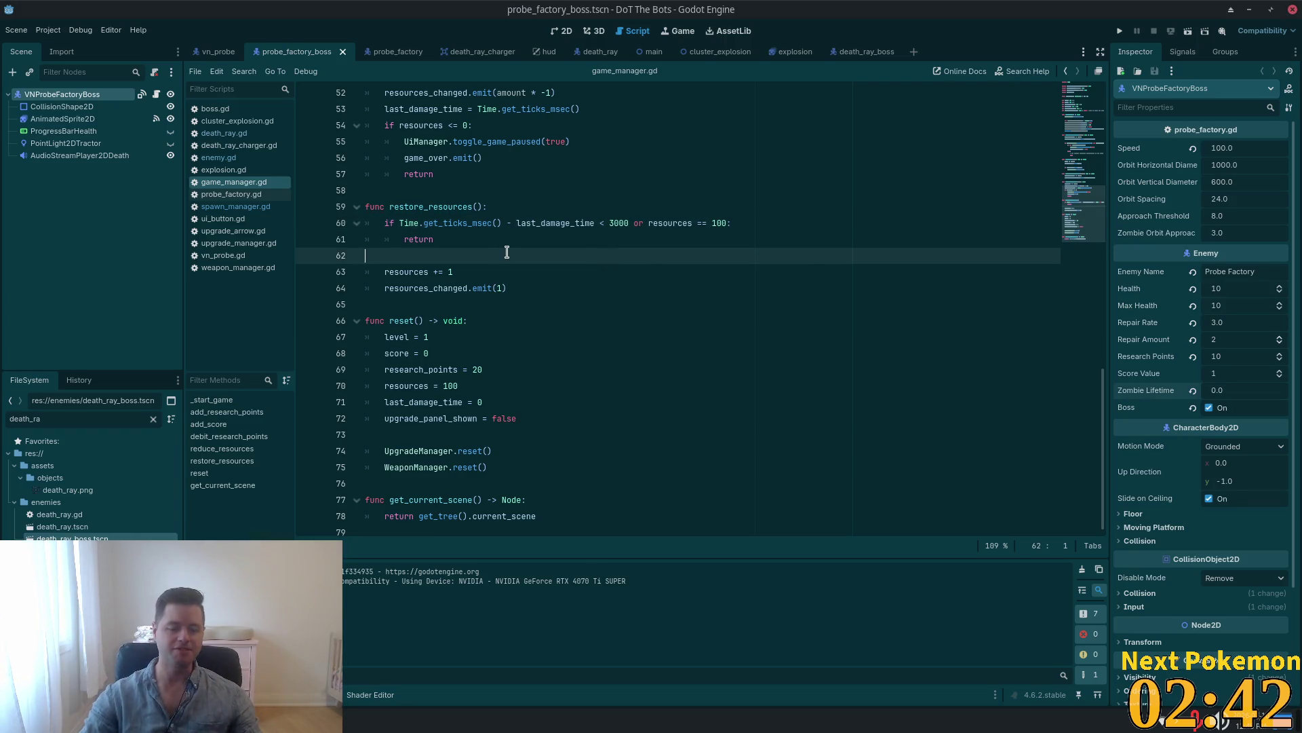
left_click(610, 391)
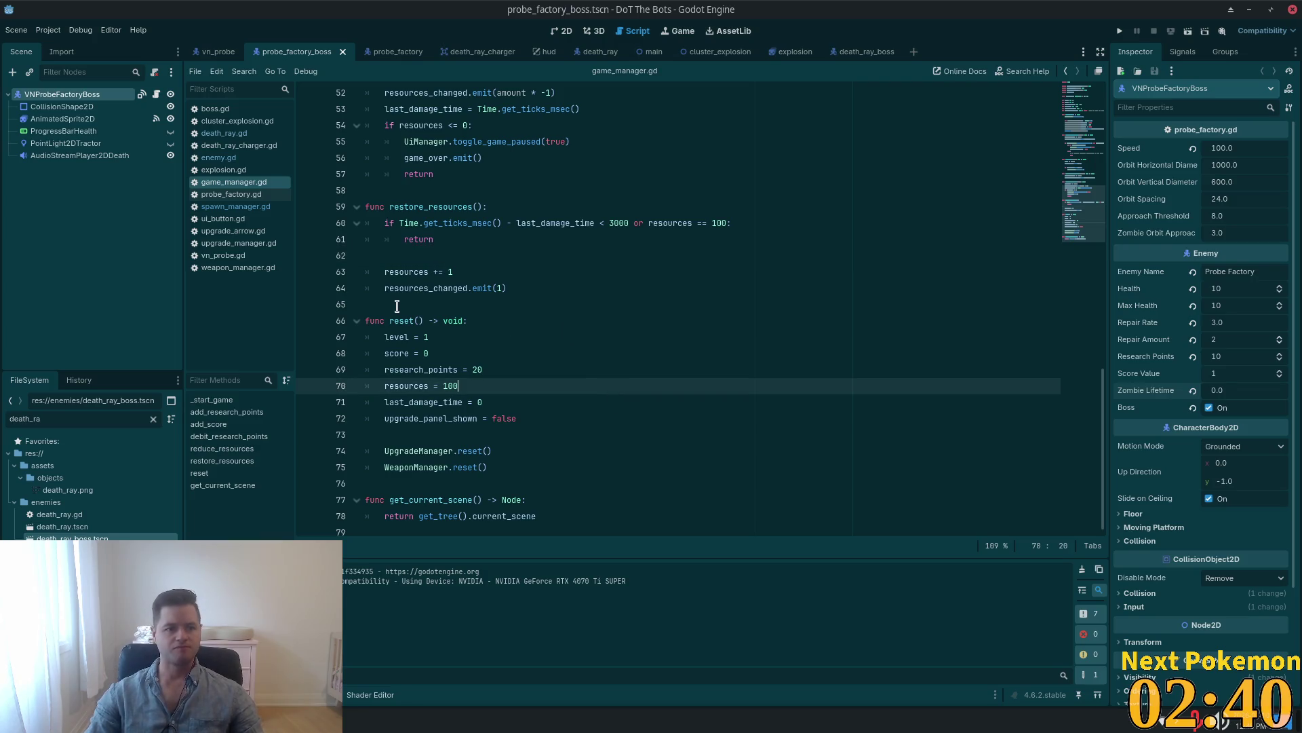
key("alt+Tab")
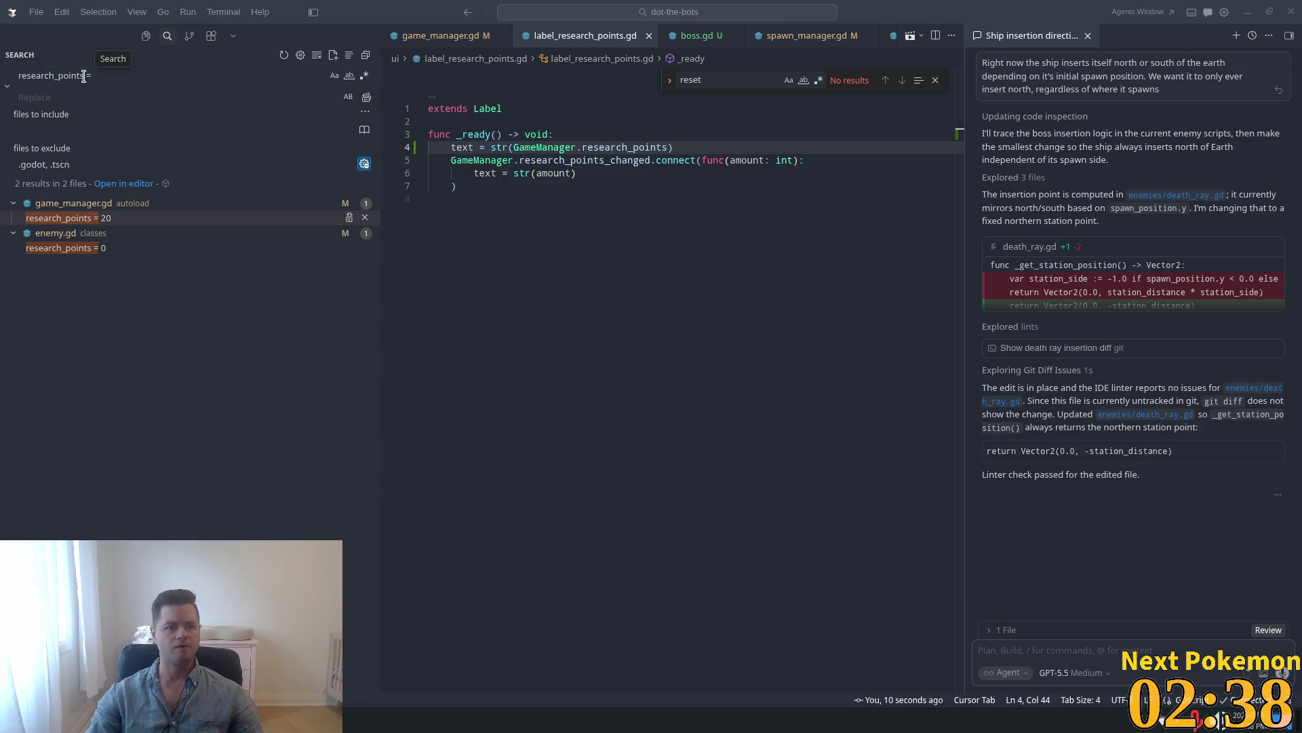
Search the project for 'boss d' and open the boss died print line in enemy.gd.
left_click(81, 75)
type("bos")
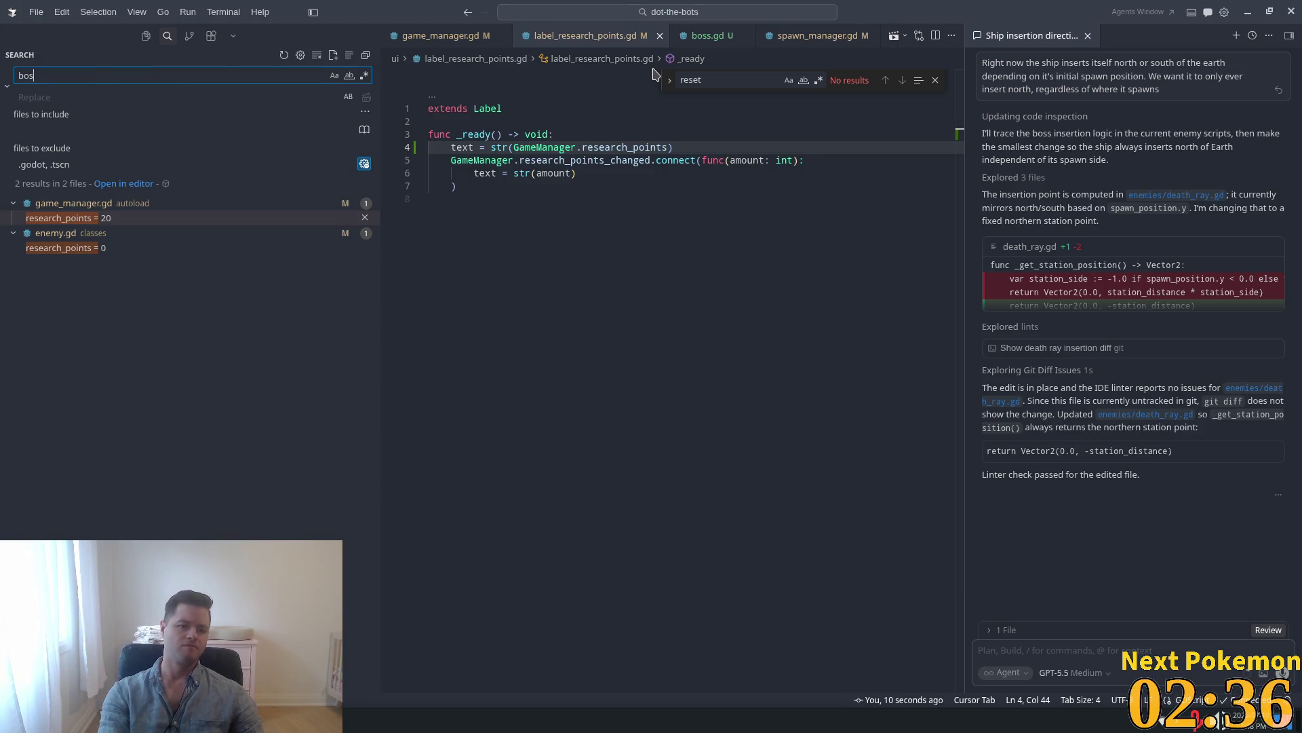
type("s died")
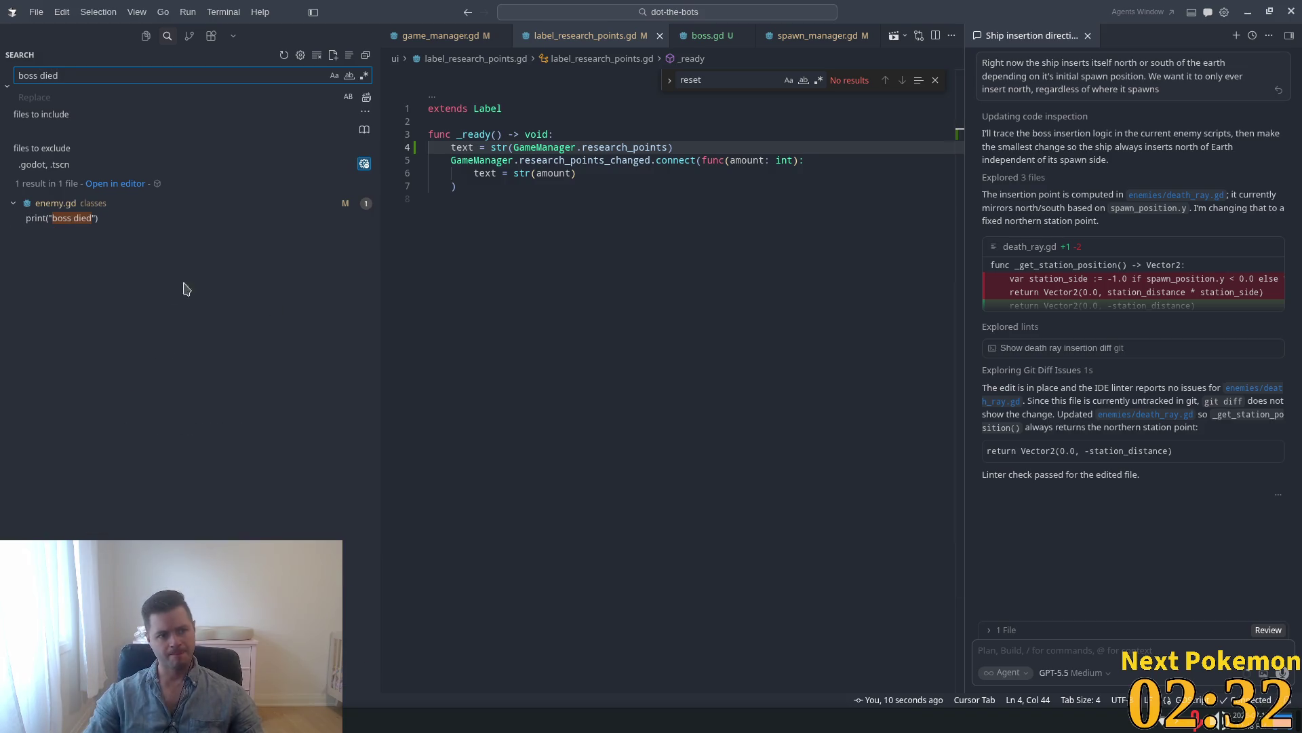
left_click(87, 218)
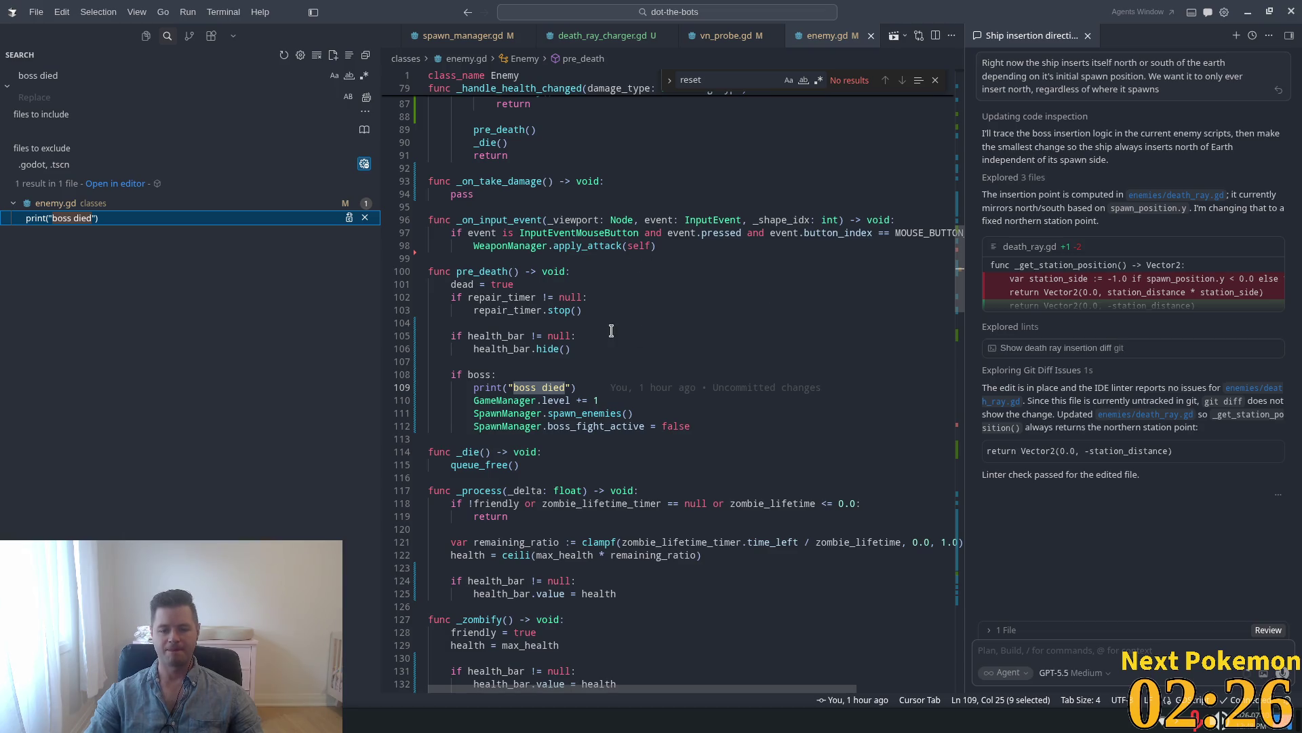
Delete the print("boss died") line from pre_death and save enemy.gd.
double_click(479, 375)
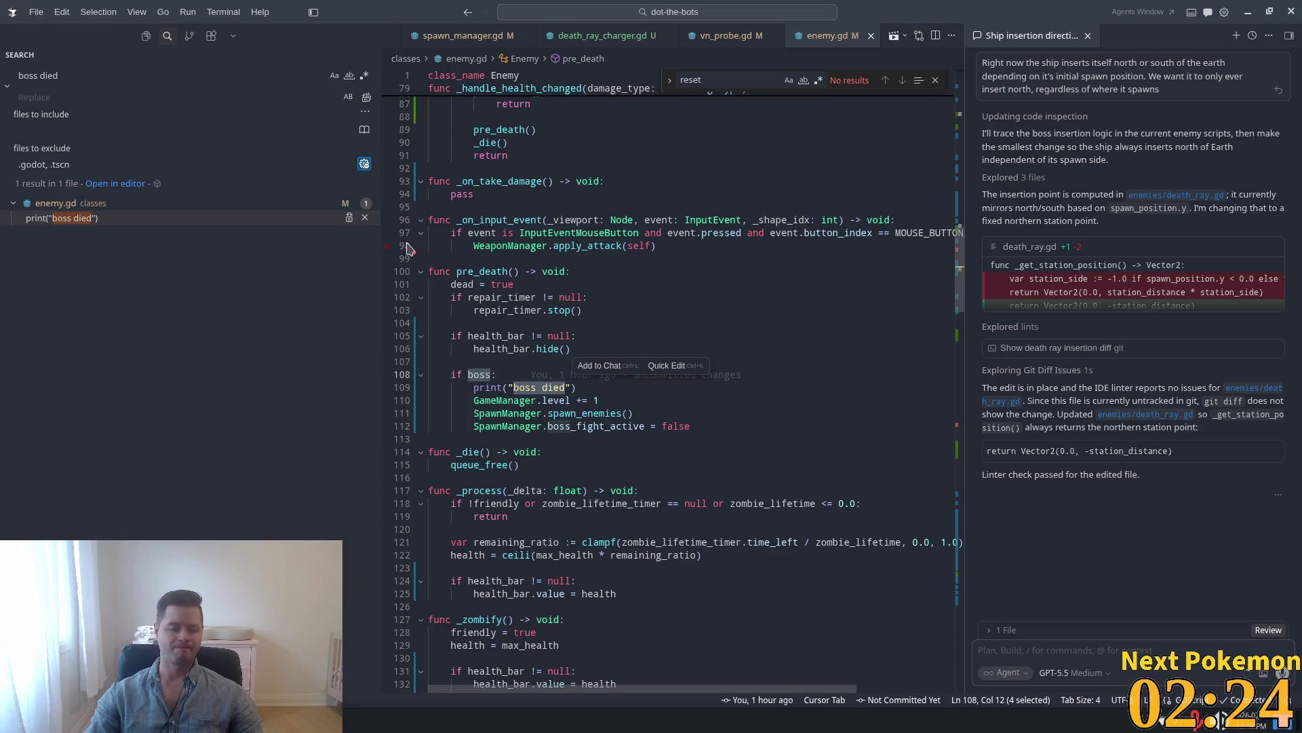
scroll(787, 274, "down", 2)
left_click(535, 281)
left_click_drag(601, 322, 429, 320)
key("BackSpace")
key("BackSpace")
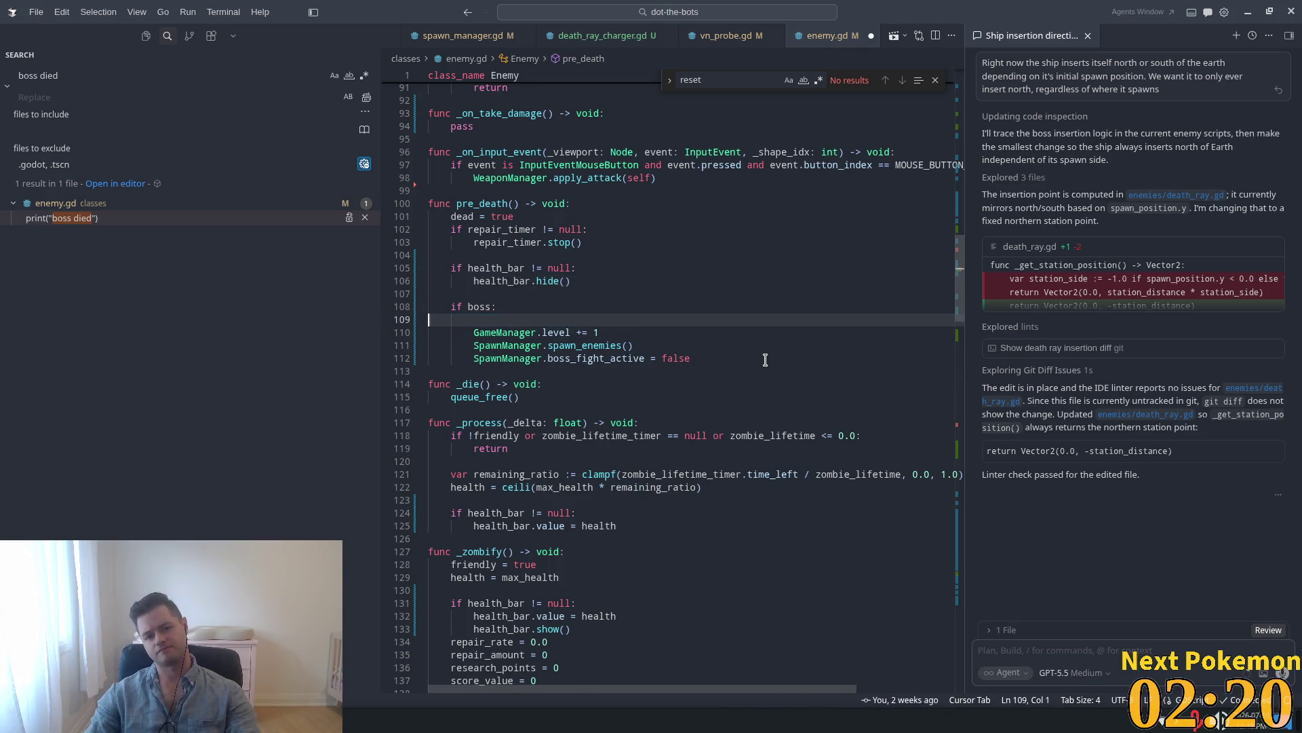
left_click(481, 215)
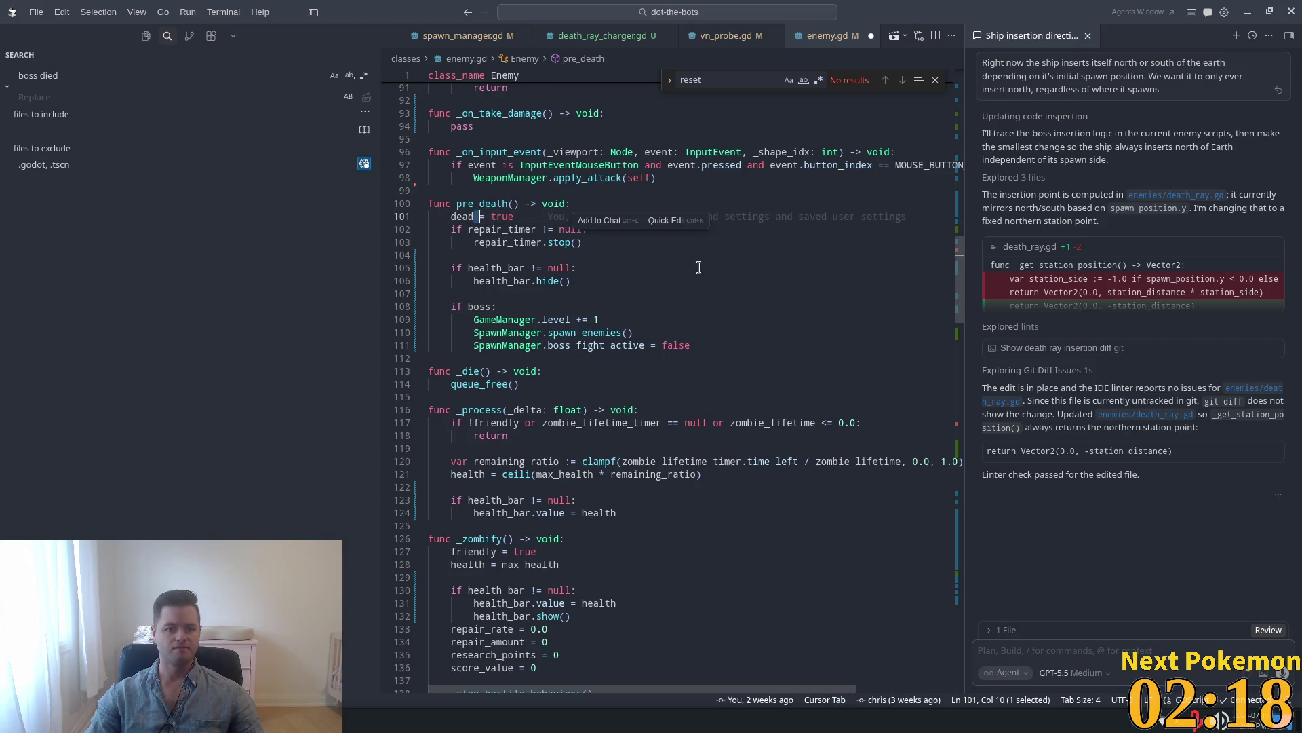
double_click(485, 204)
key("ctrl+c")
key("ctrl+s")
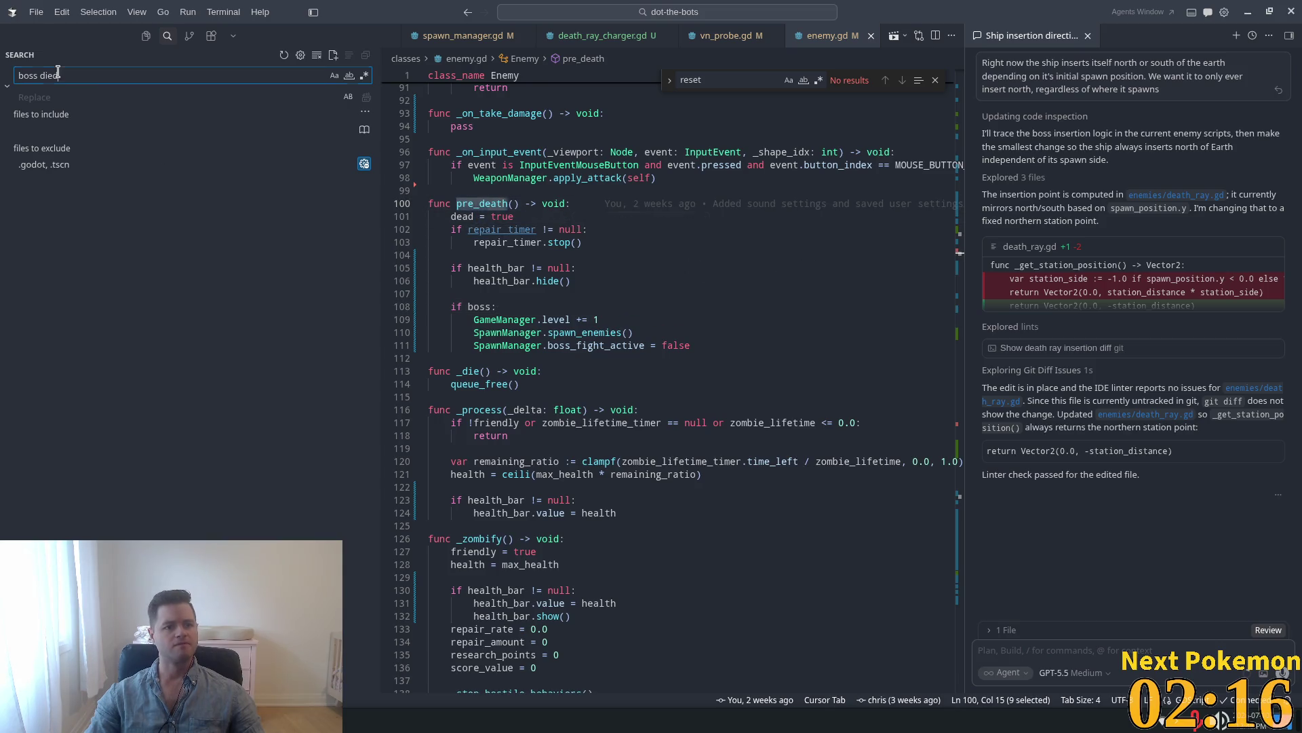
key("ctrl+shift+f")
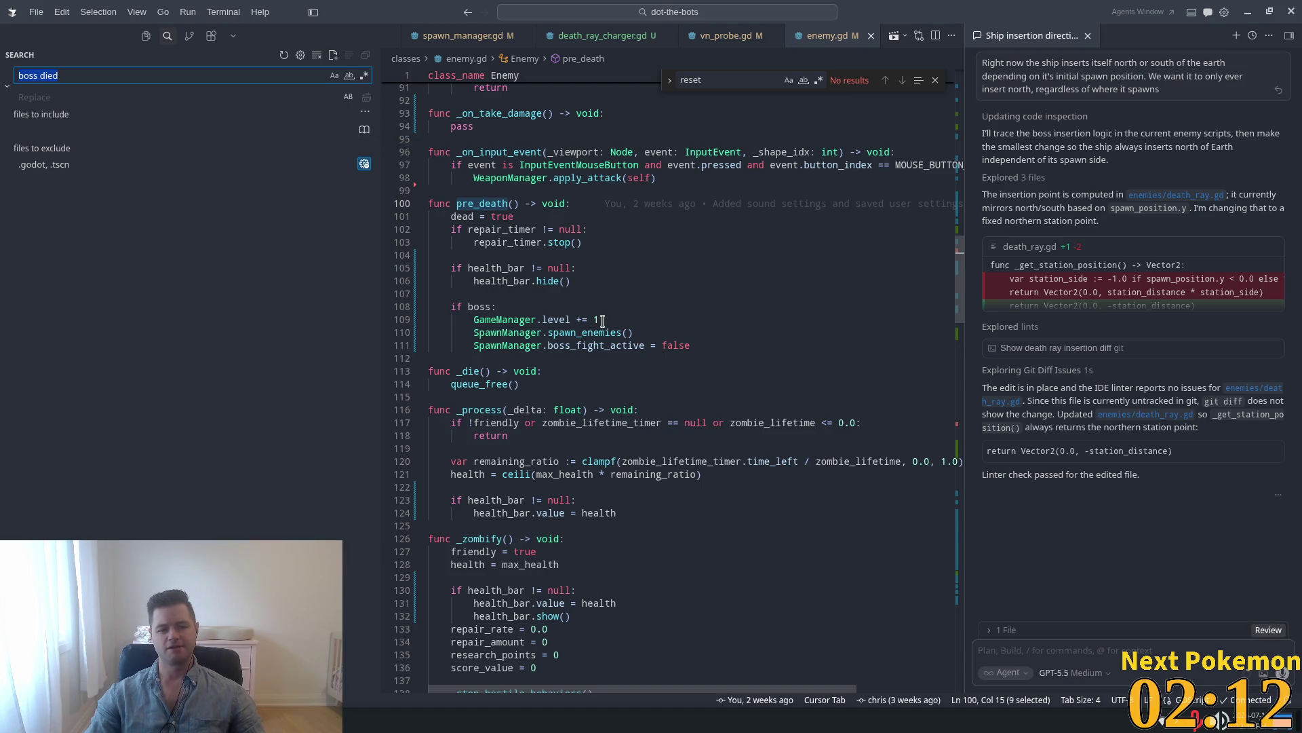
Search the project for pre_death and inspect its calls at line 89 and in _expire_zombie.
key("ctrl+v")
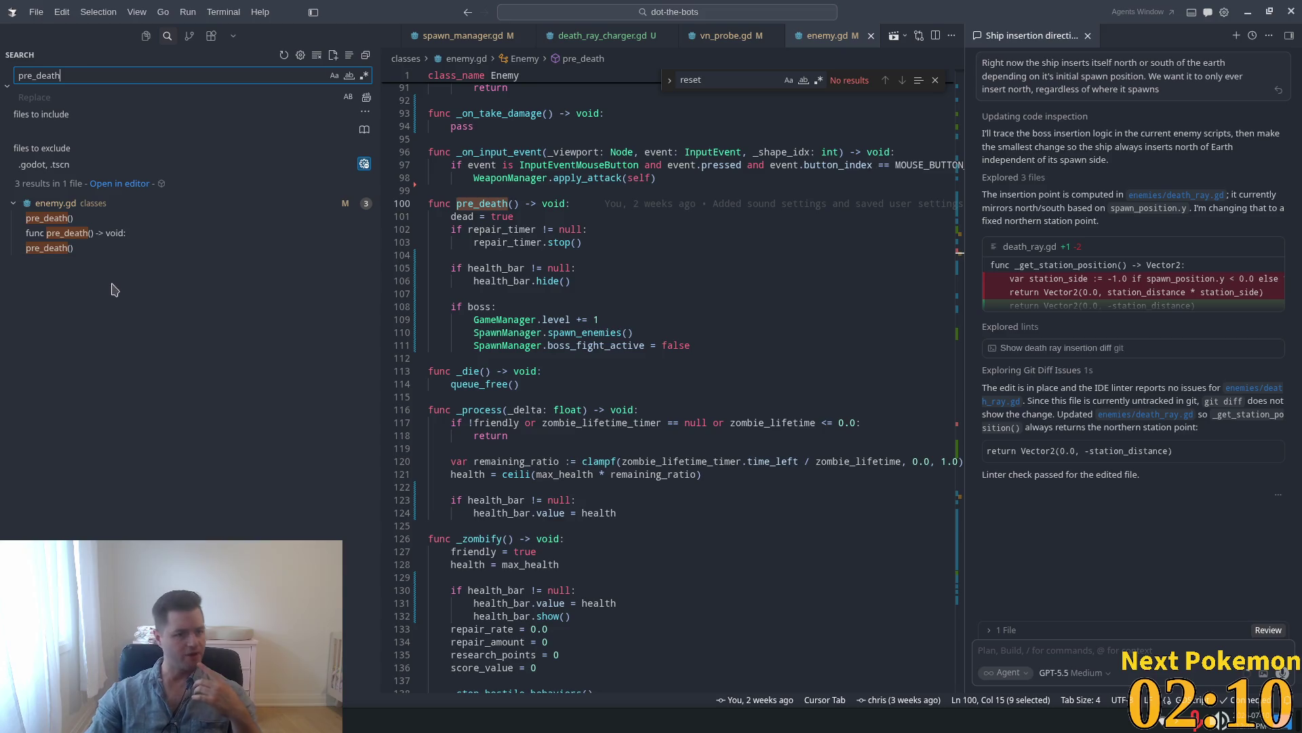
left_click(67, 221)
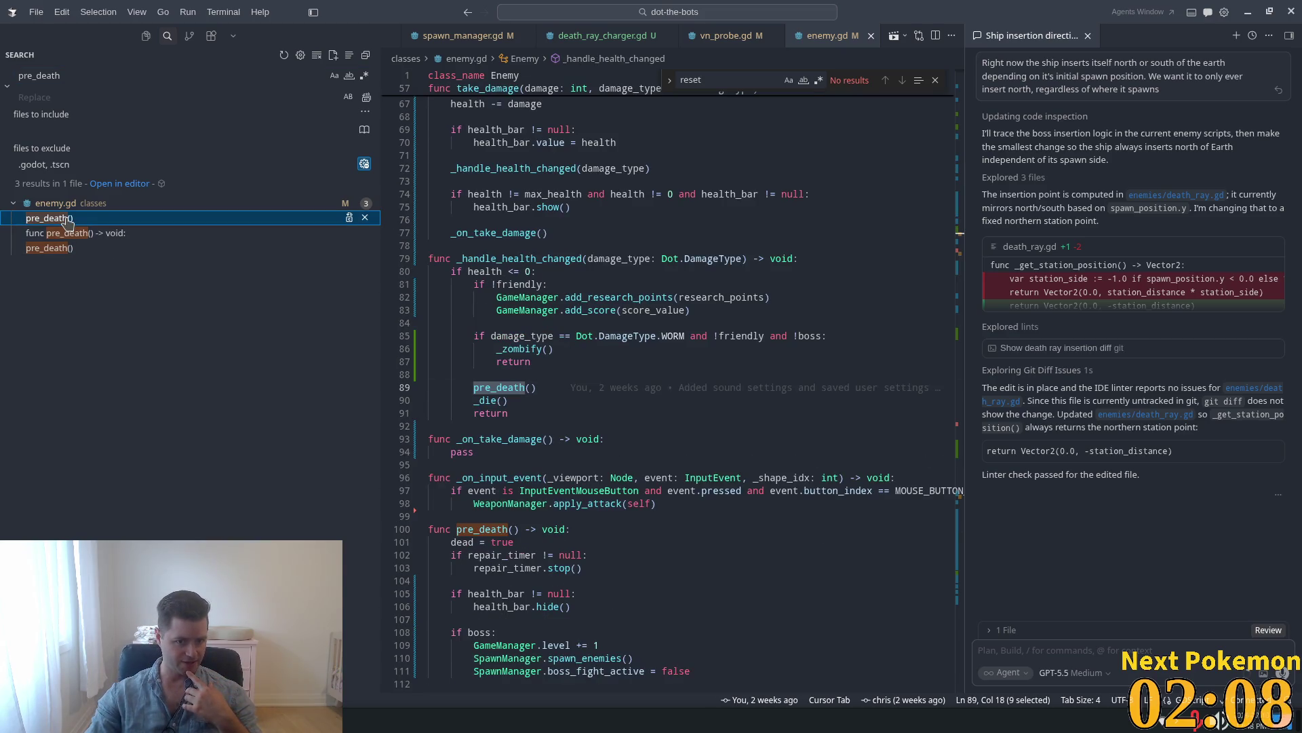
left_click(83, 250)
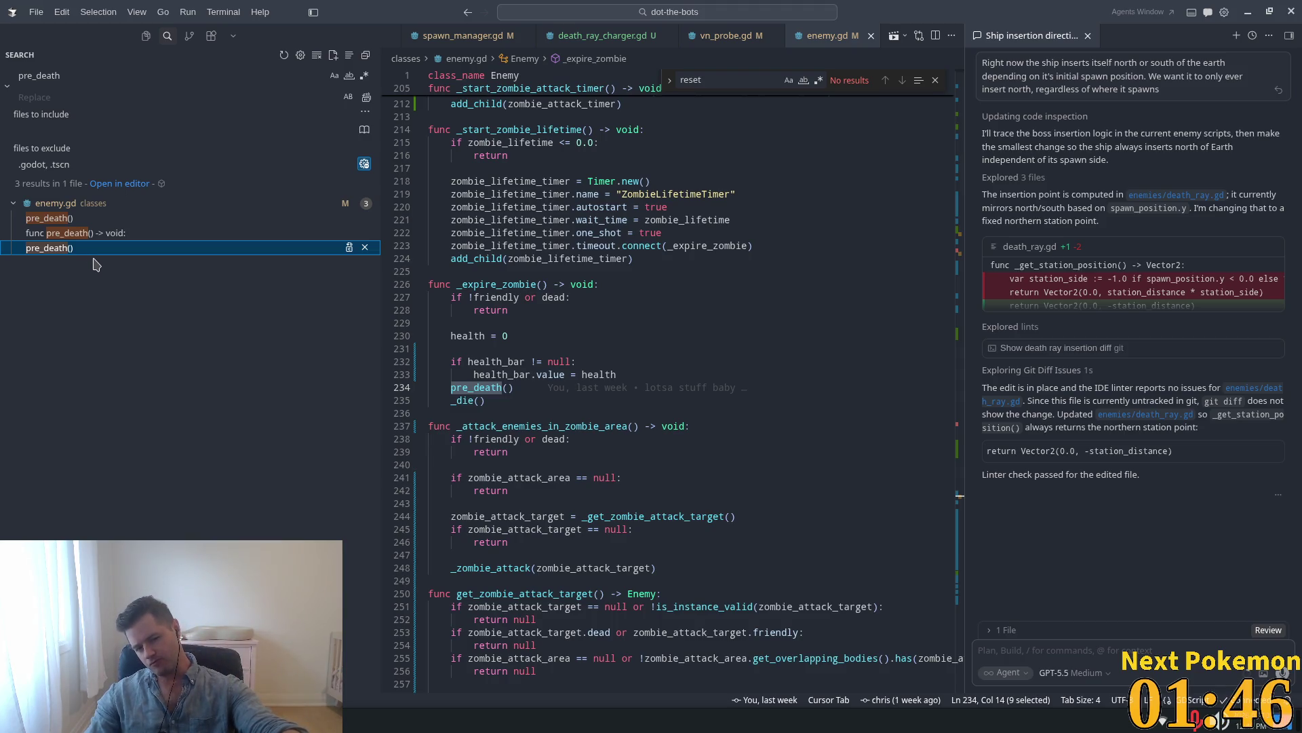
left_click(637, 300)
Search enemy.gd for 'zombify' and inspect the !boss WORM branch at line 86.
key("ctrl+f")
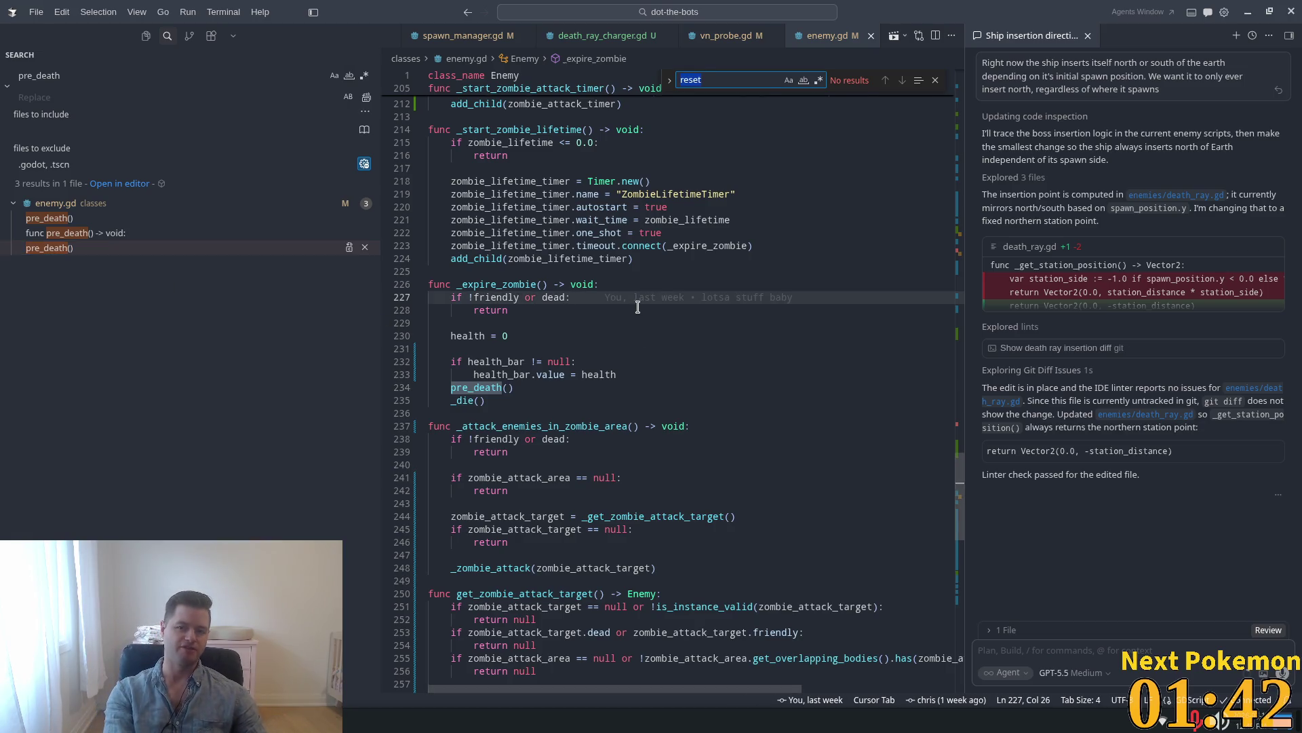
type("zombify")
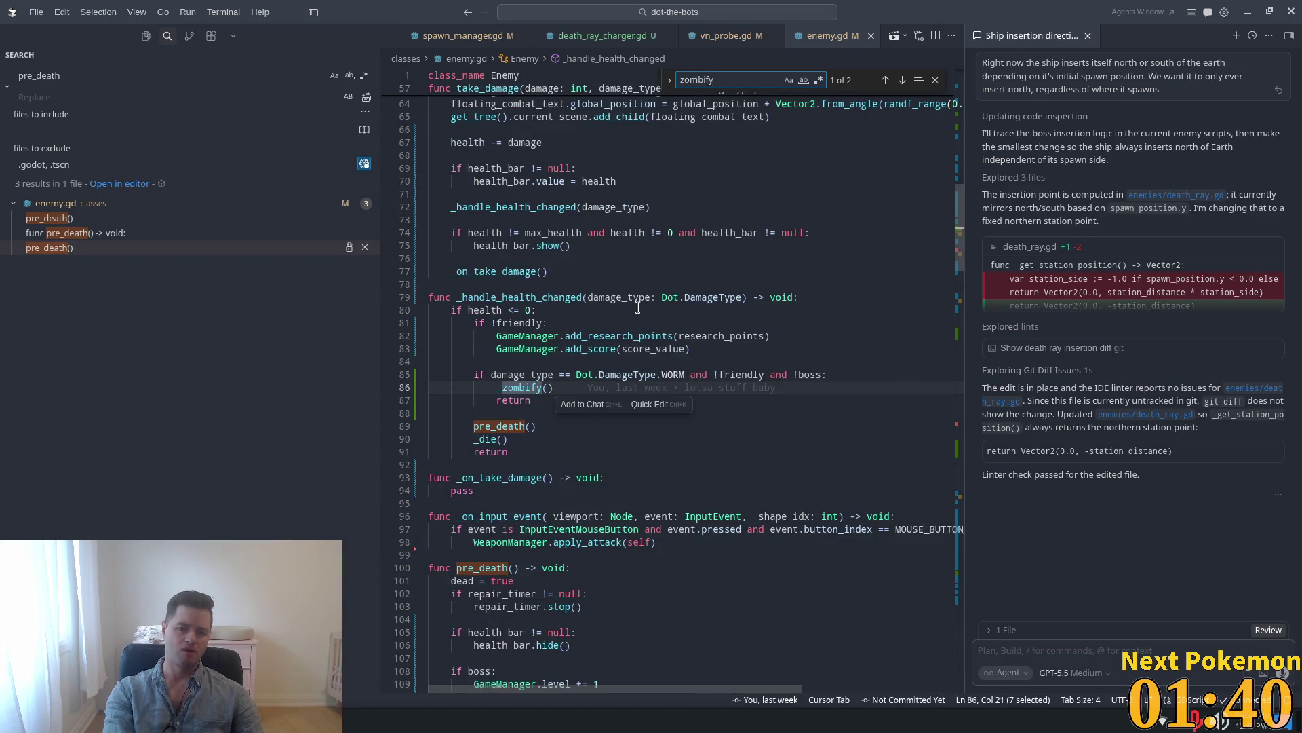
left_click(805, 375)
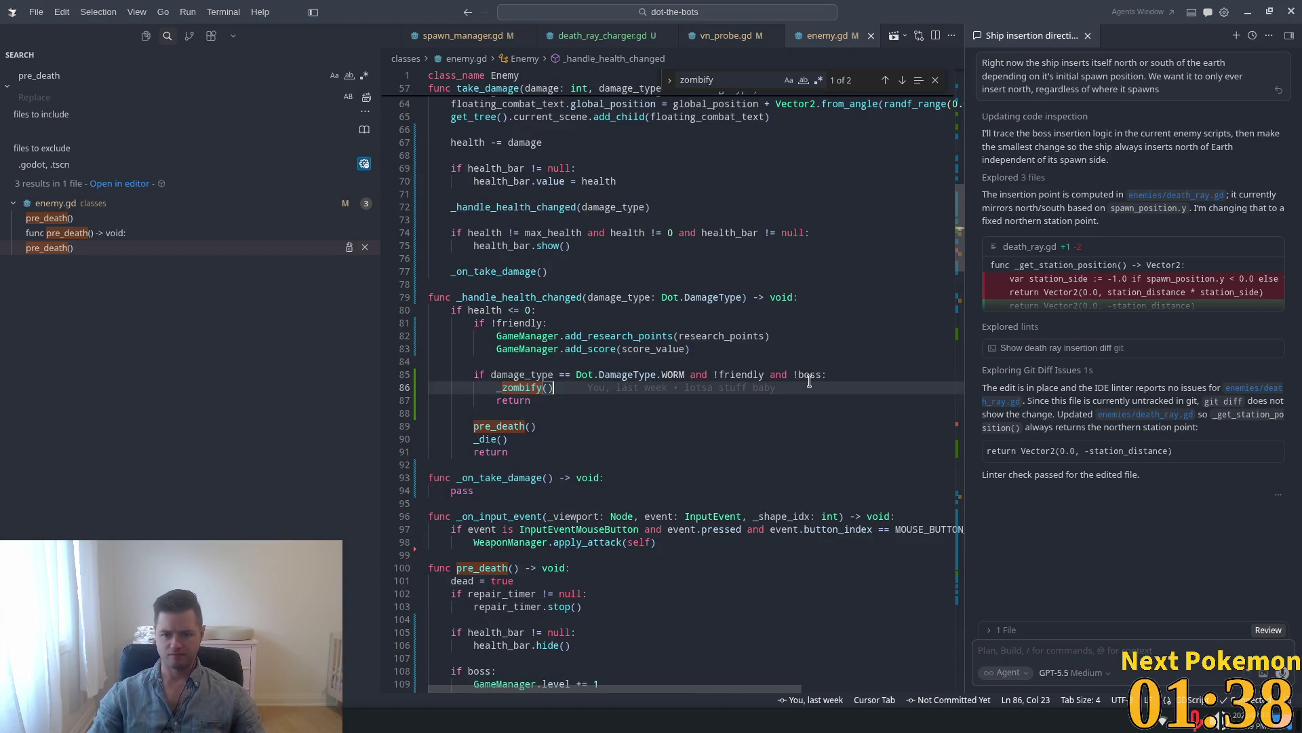
left_click(589, 348)
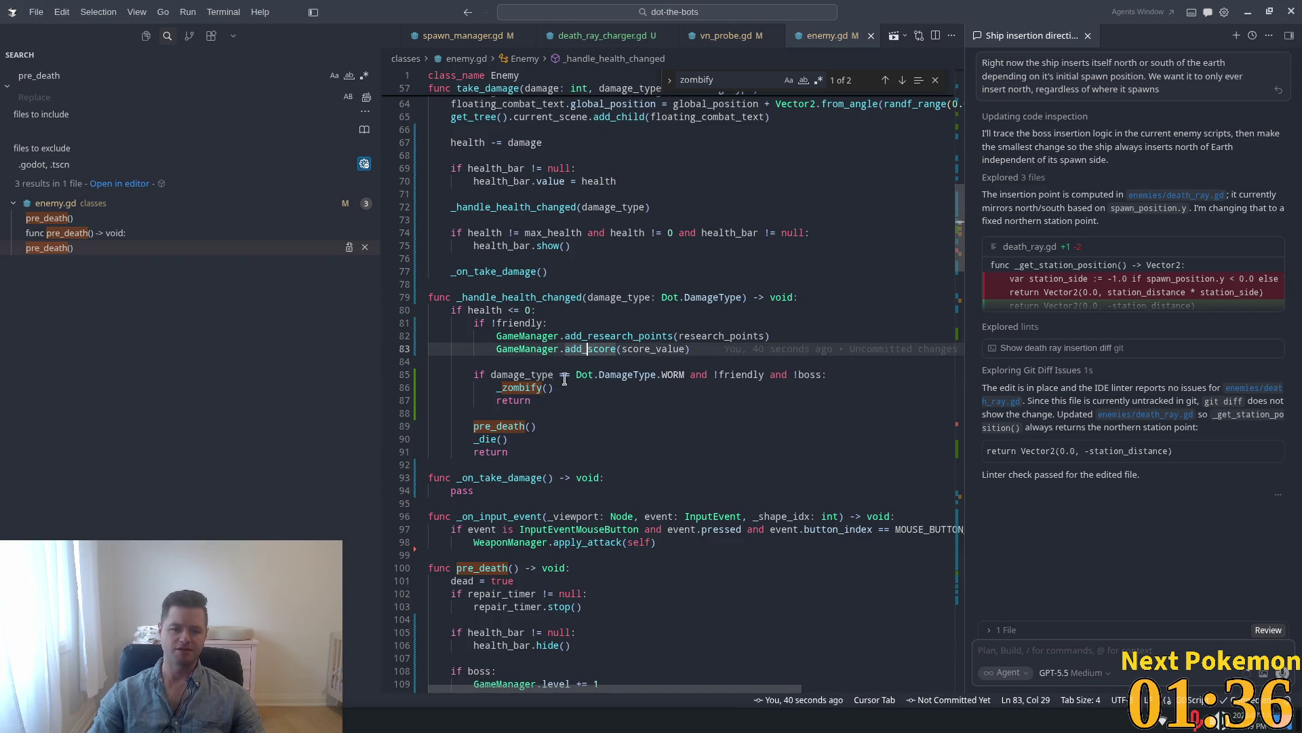
key("Down")
key("Down")
key("Down")
Check the _zombify() call, then select pre_death and _handle_health_changed to trace them.
left_click(559, 376)
left_click(567, 384)
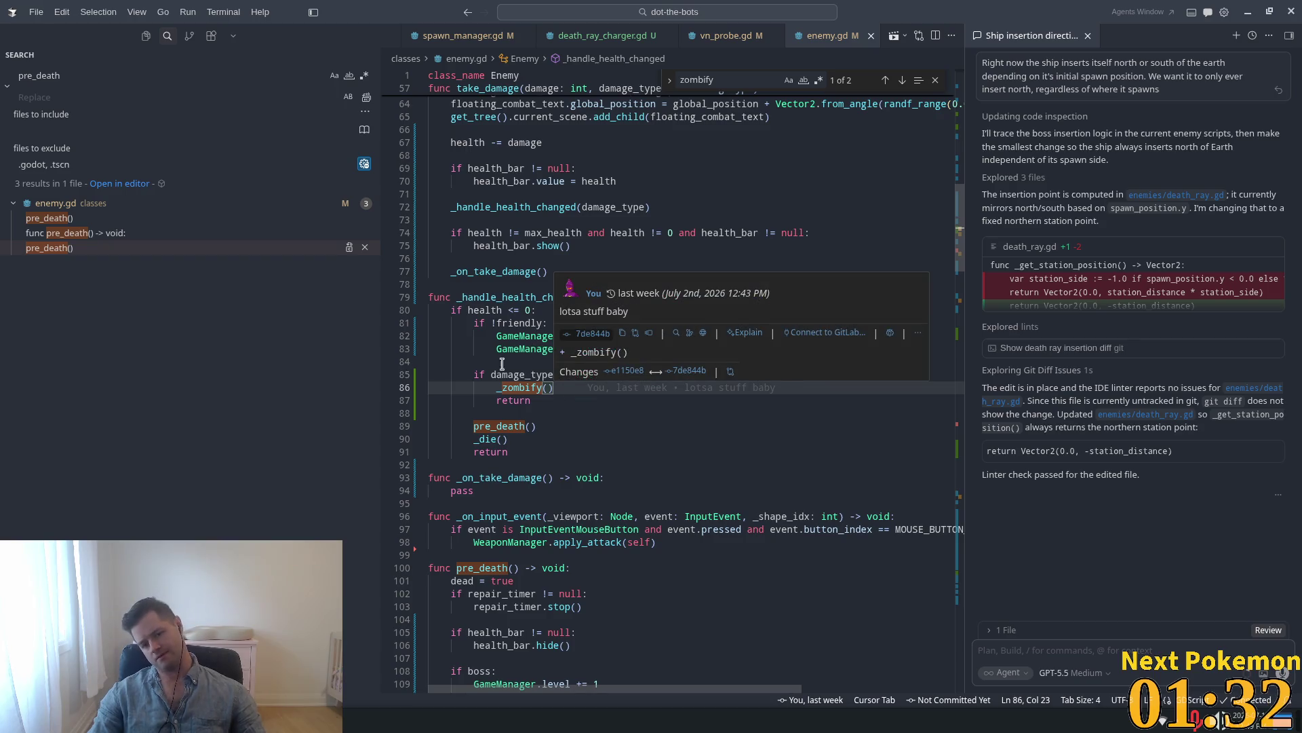
double_click(505, 425)
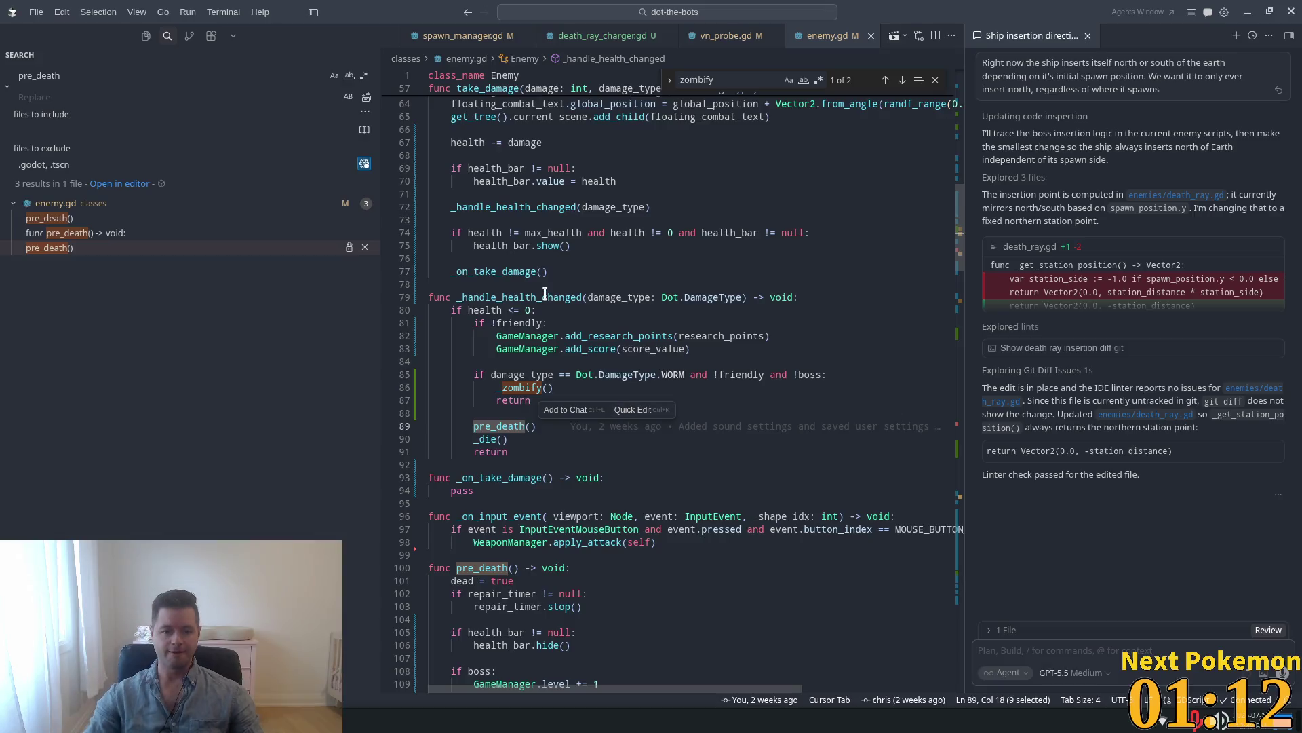
double_click(568, 299)
key("ctrl+c")
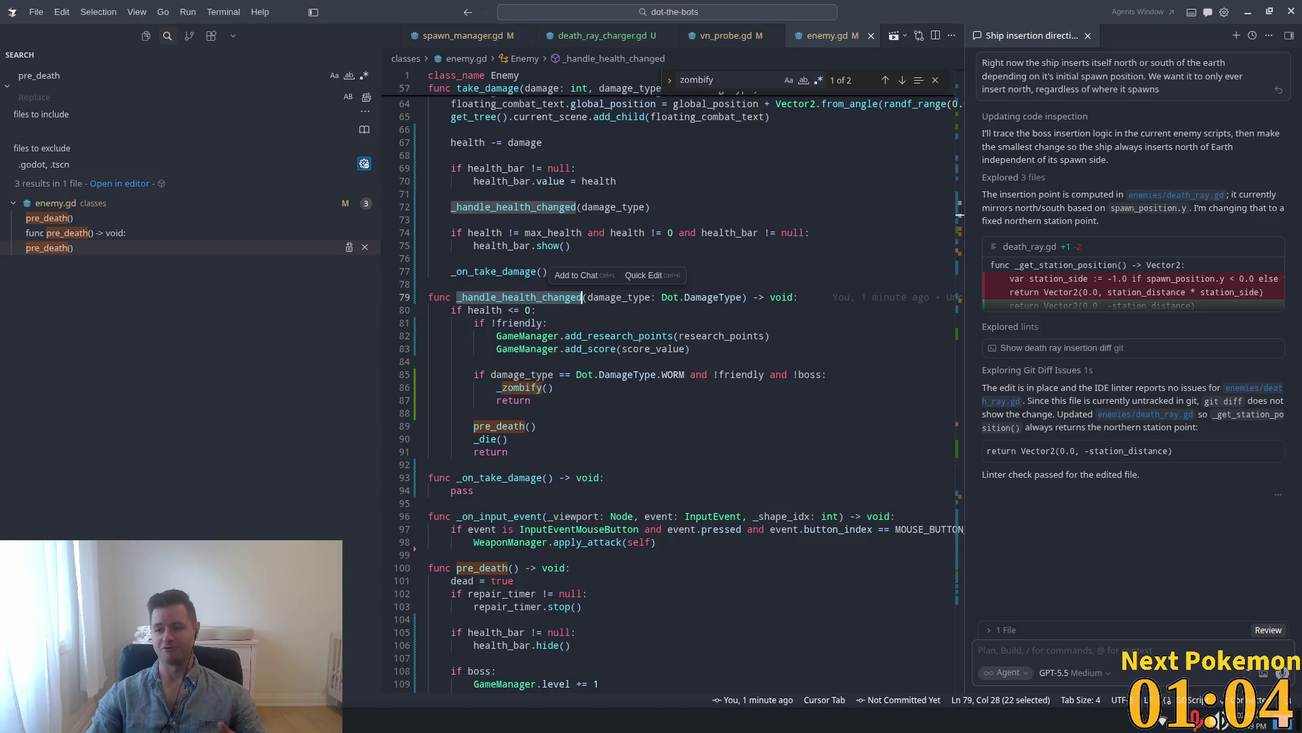
double_click(91, 75)
key("ctrl+v")
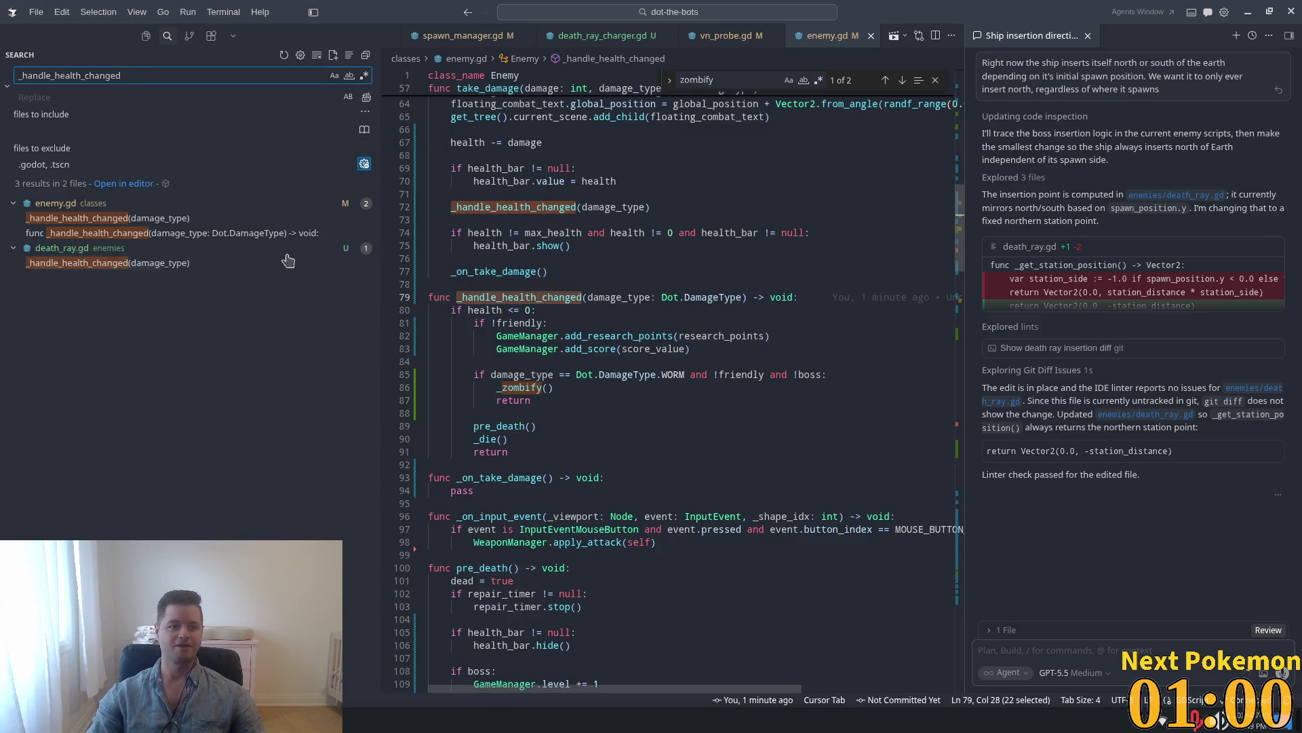
left_click(95, 219)
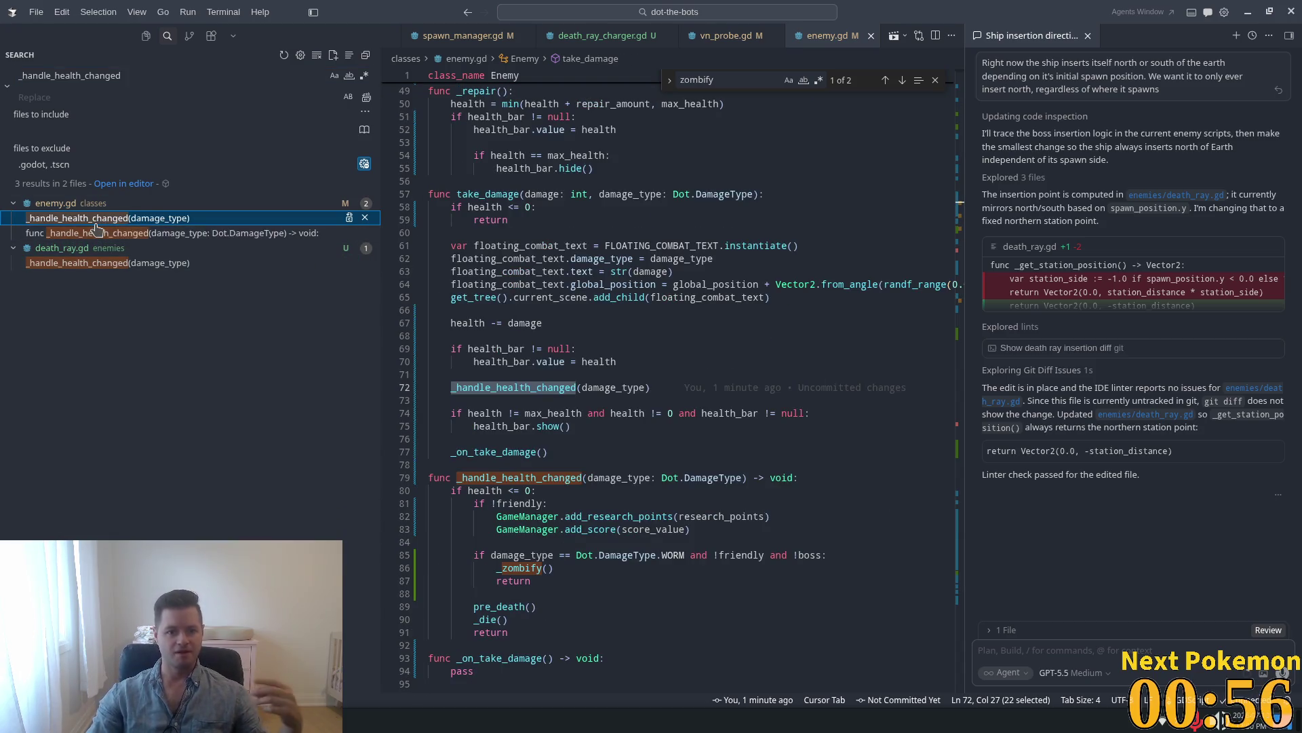
left_click(140, 264)
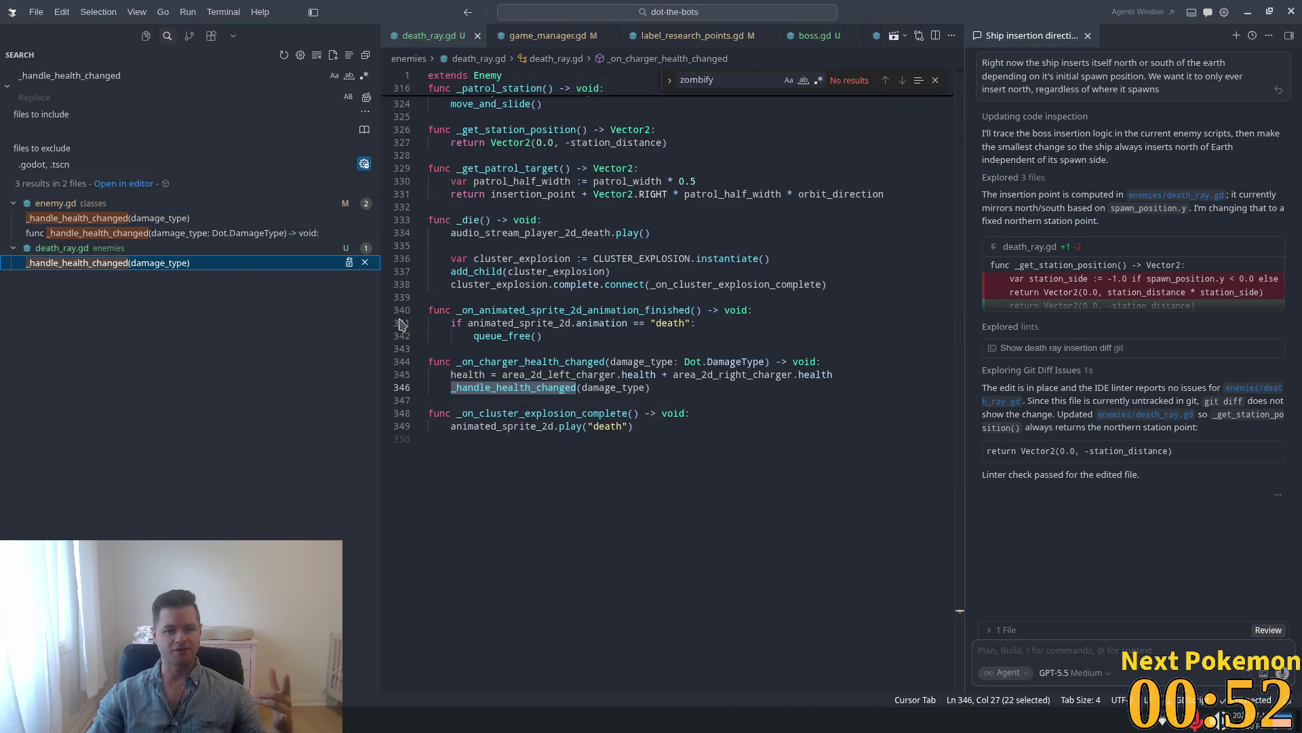
double_click(502, 386)
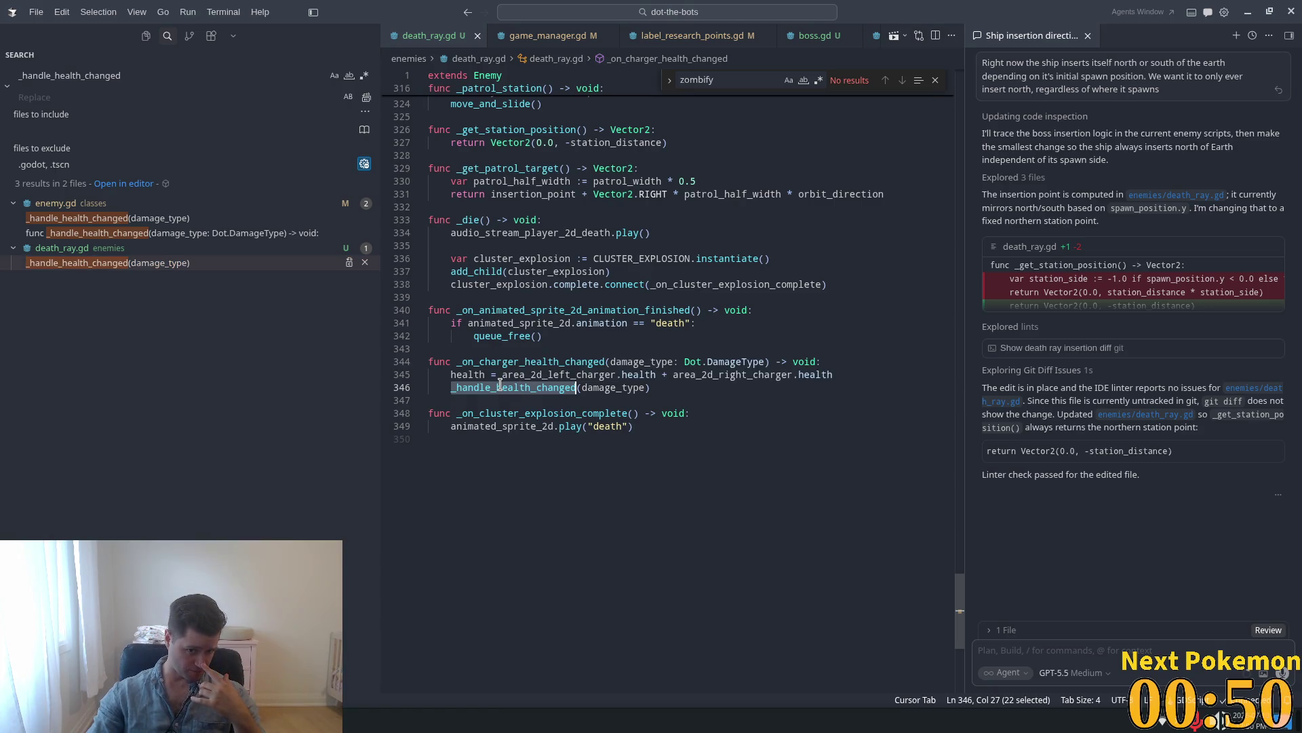
left_click(76, 223)
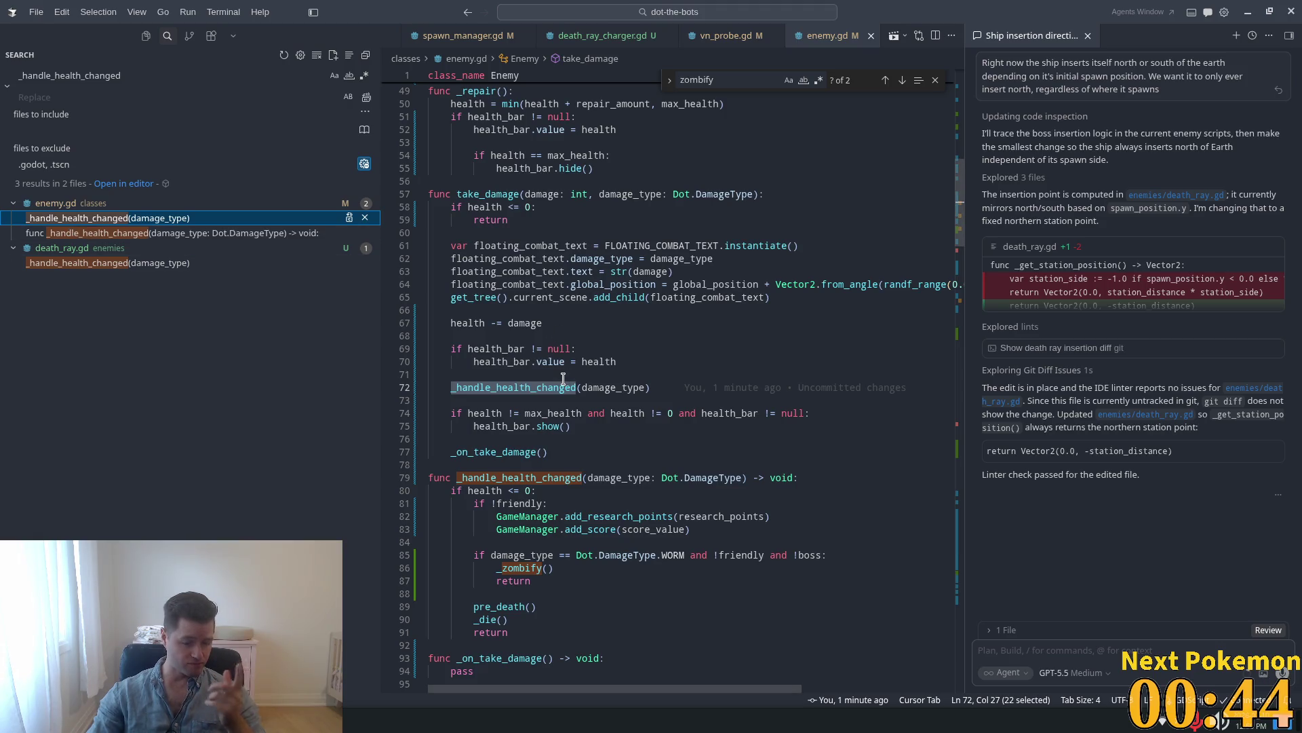
mouse_move(565, 380)
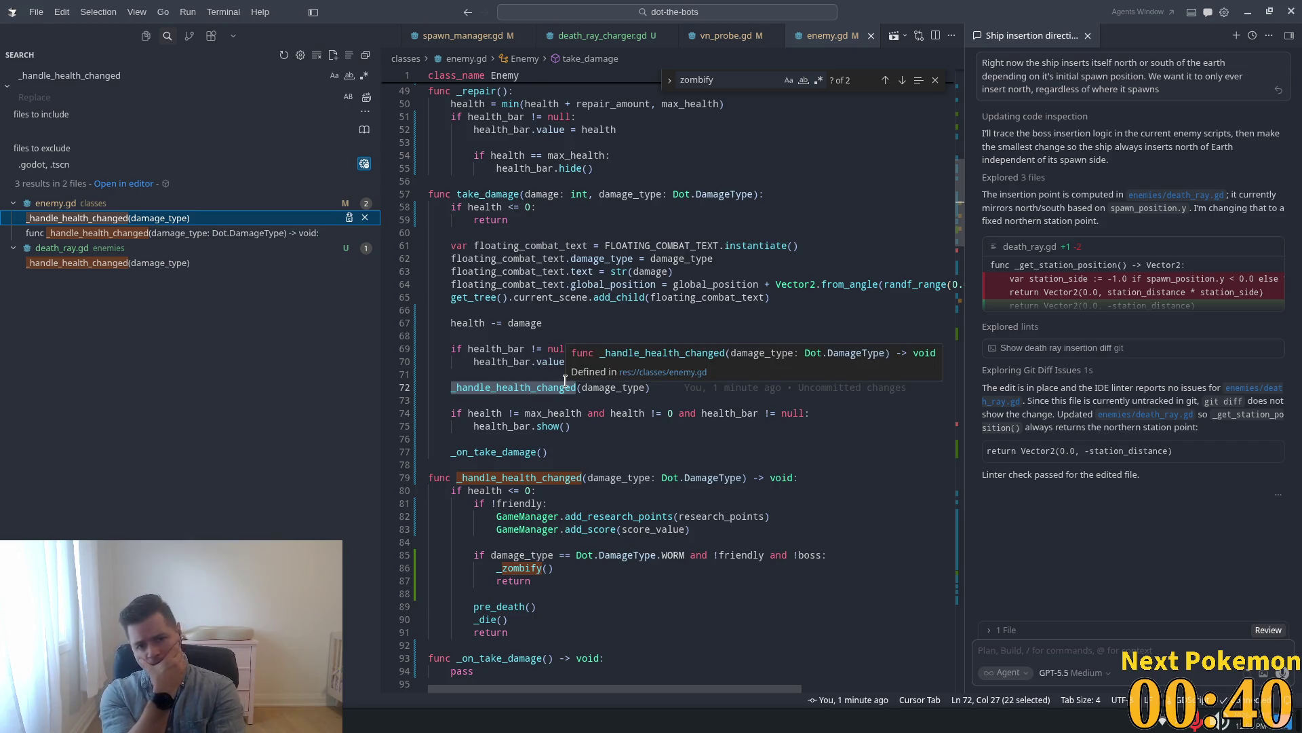
left_click(548, 387)
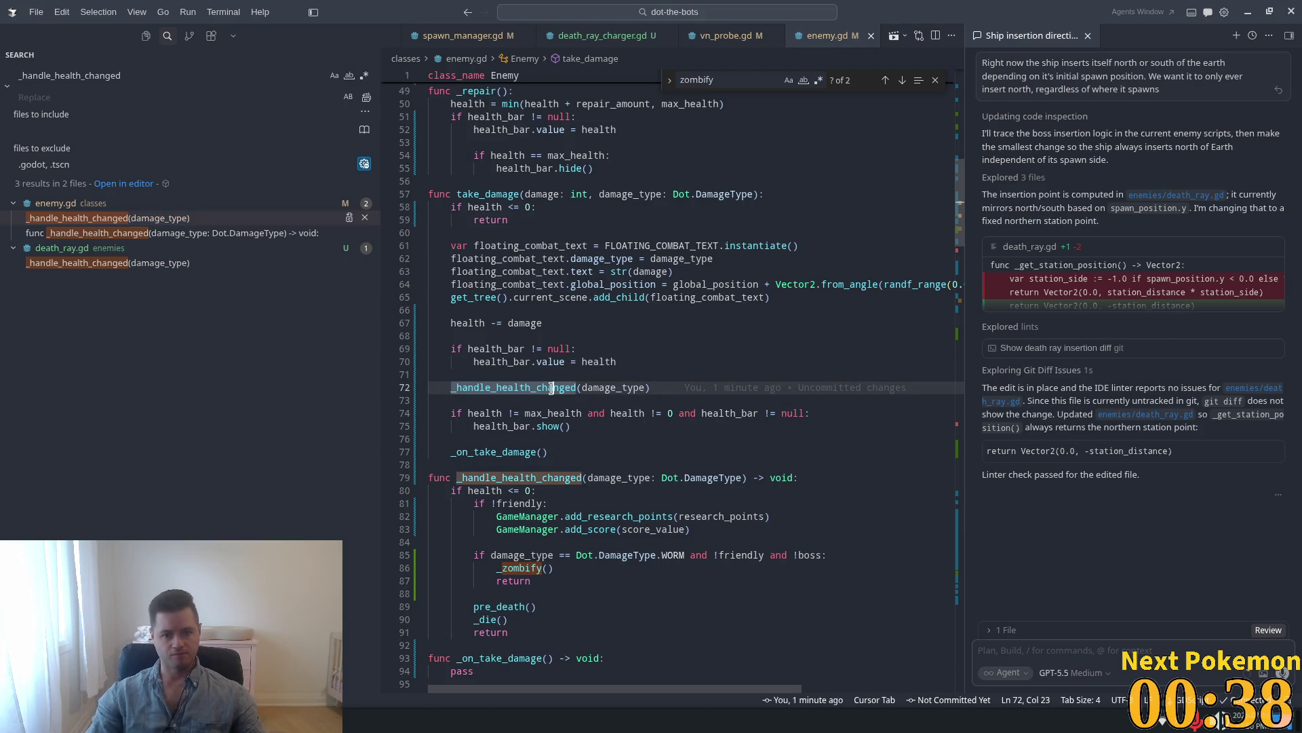
left_click(547, 388, "ctrl")
scroll(475, 367, "down", 1)
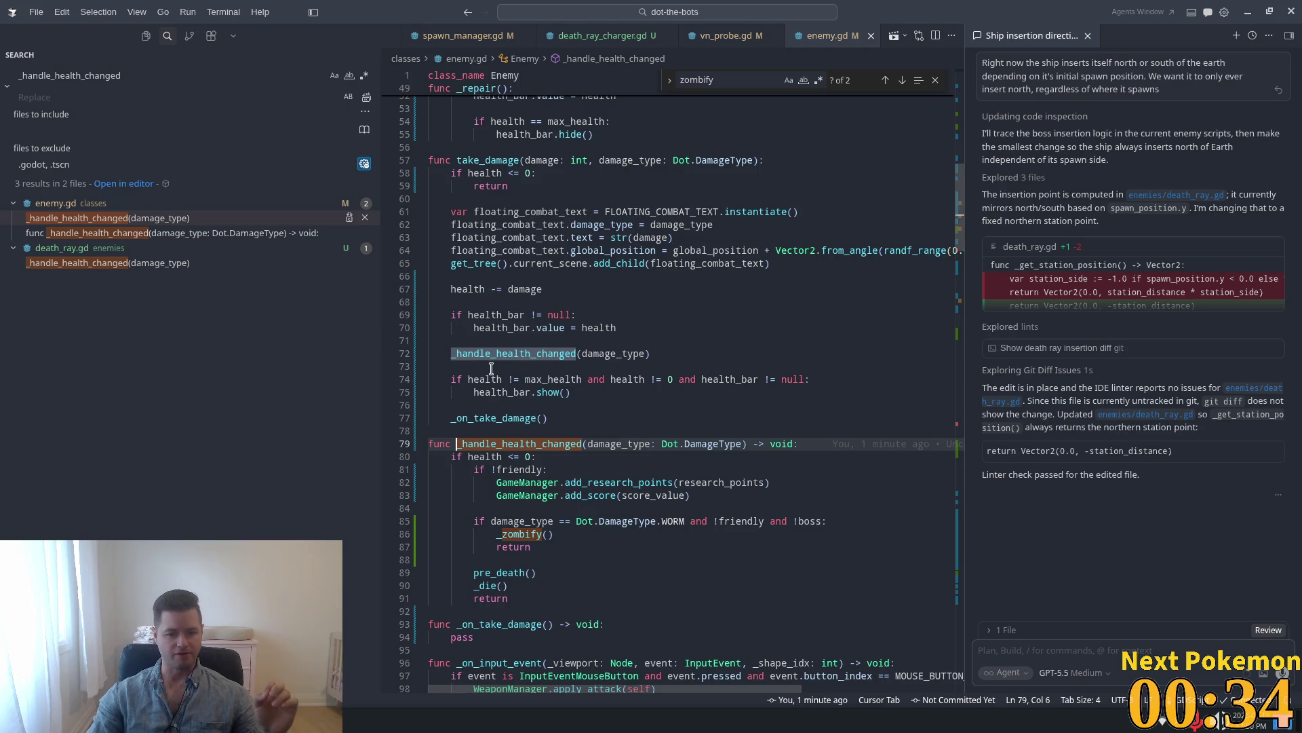
left_click(84, 264)
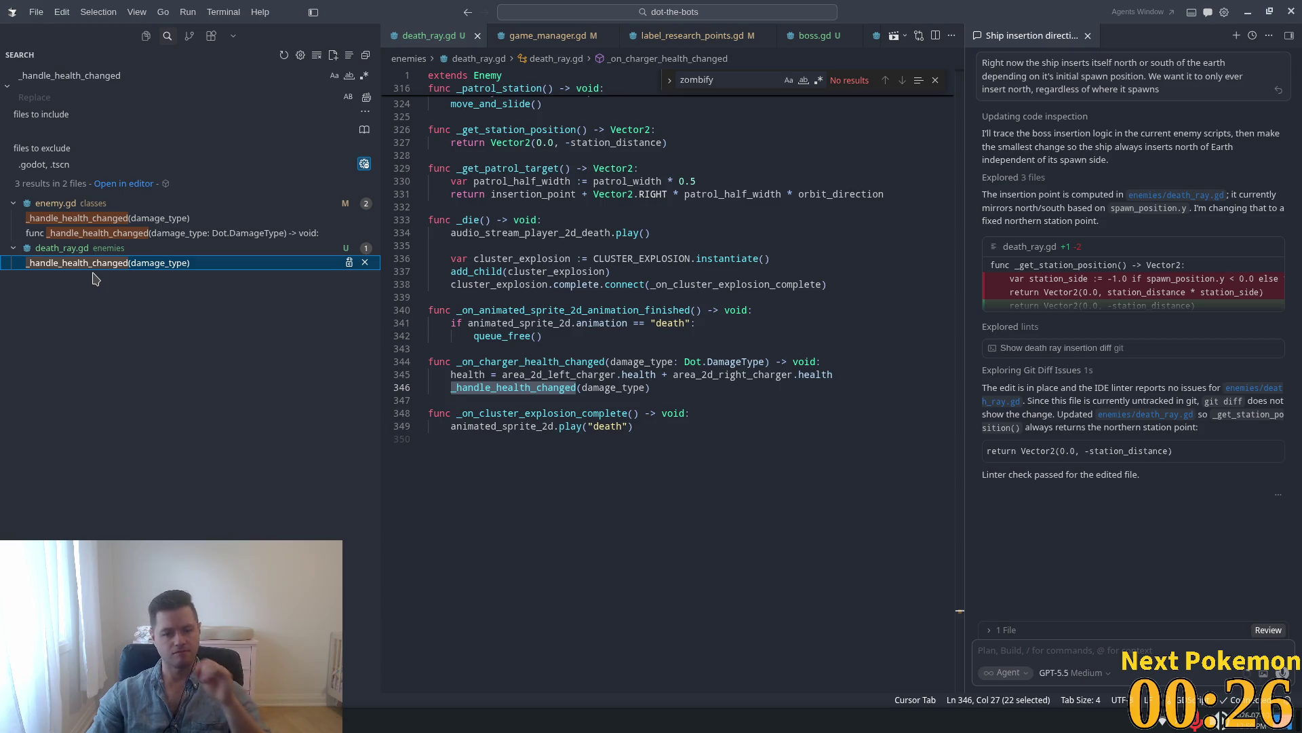
left_click(85, 220)
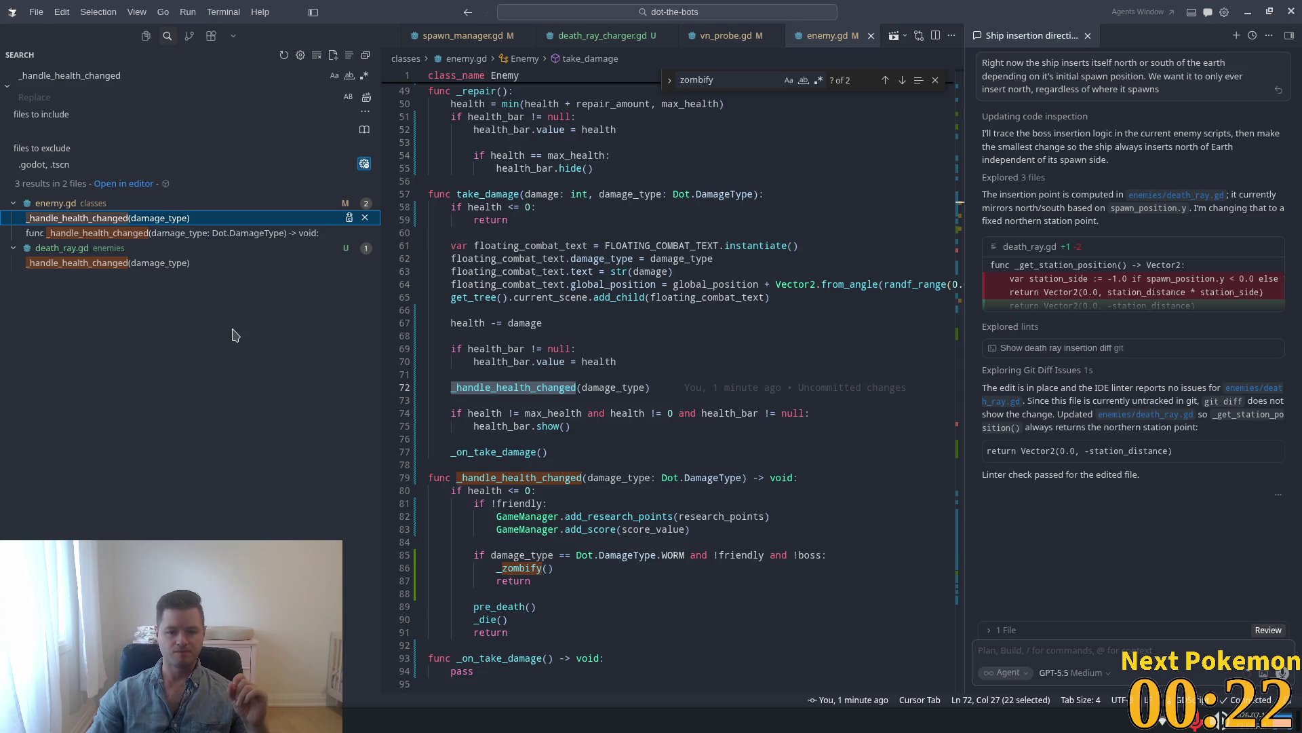
scroll(767, 401, "down", 3)
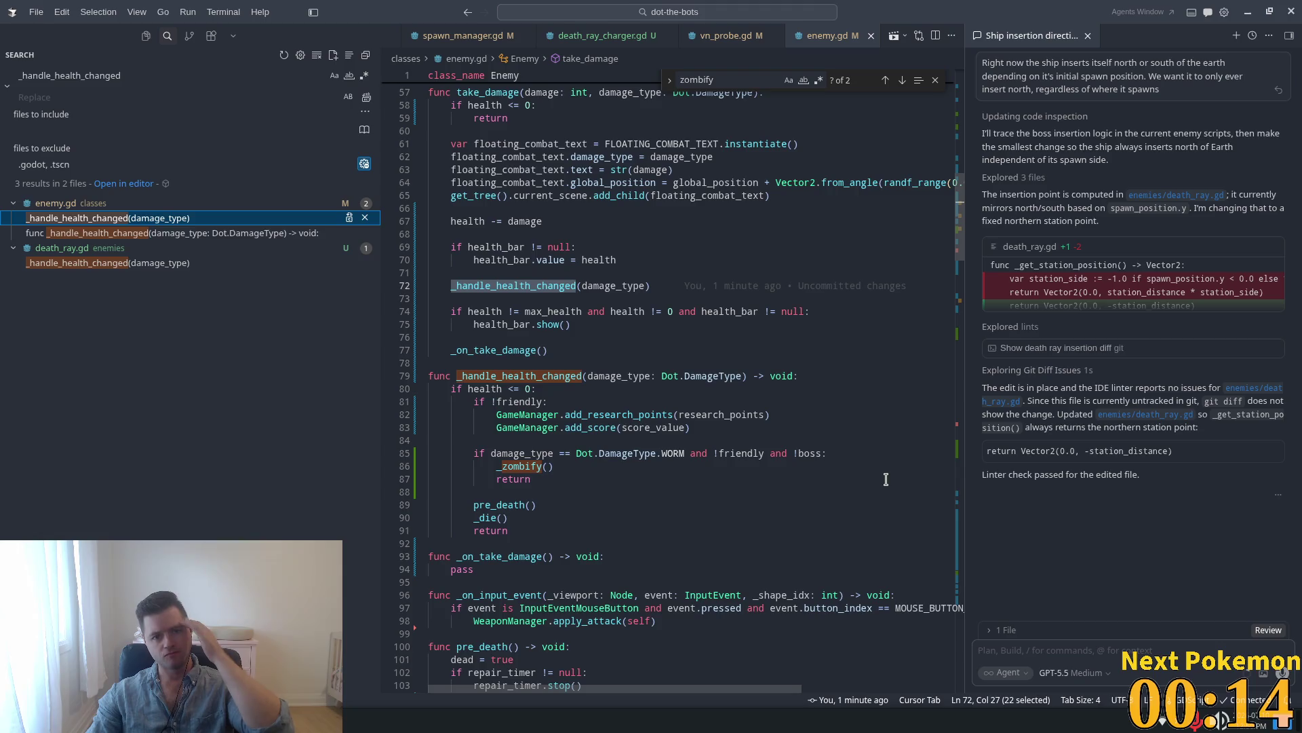
left_click(87, 263)
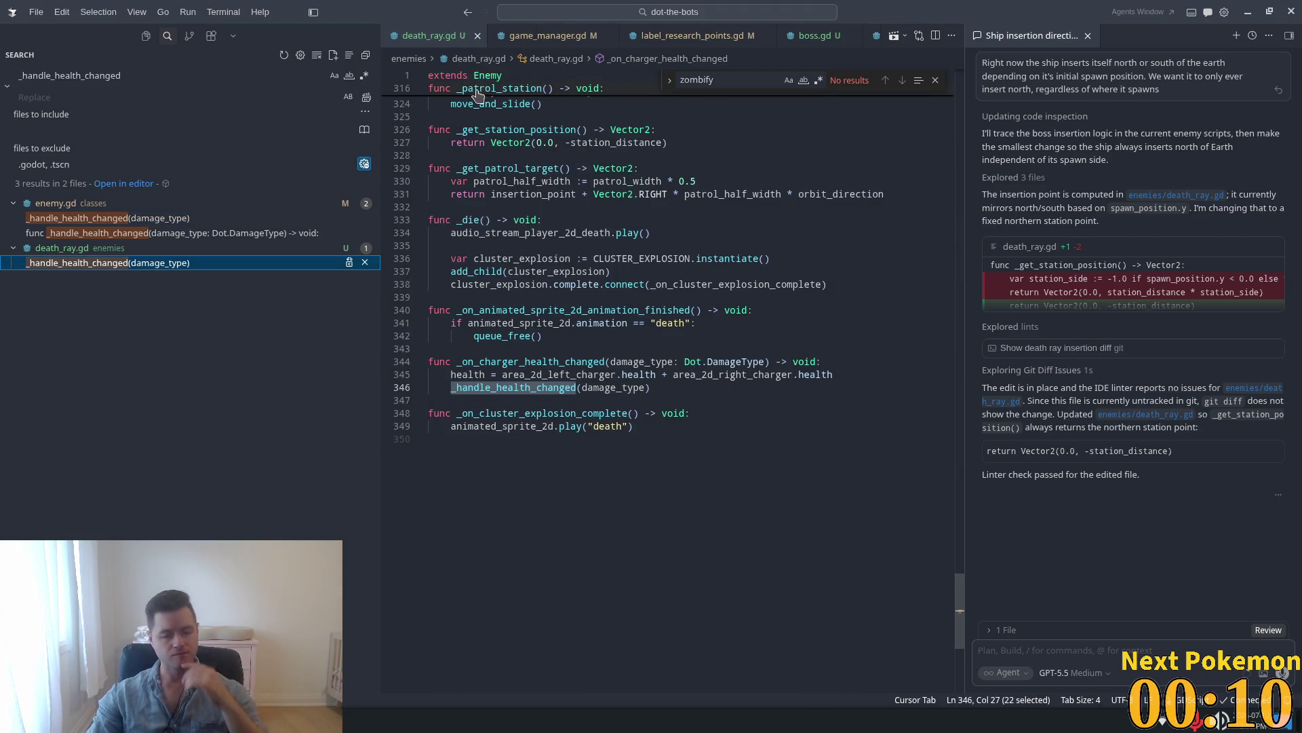
left_click(509, 399)
triple_click(508, 385)
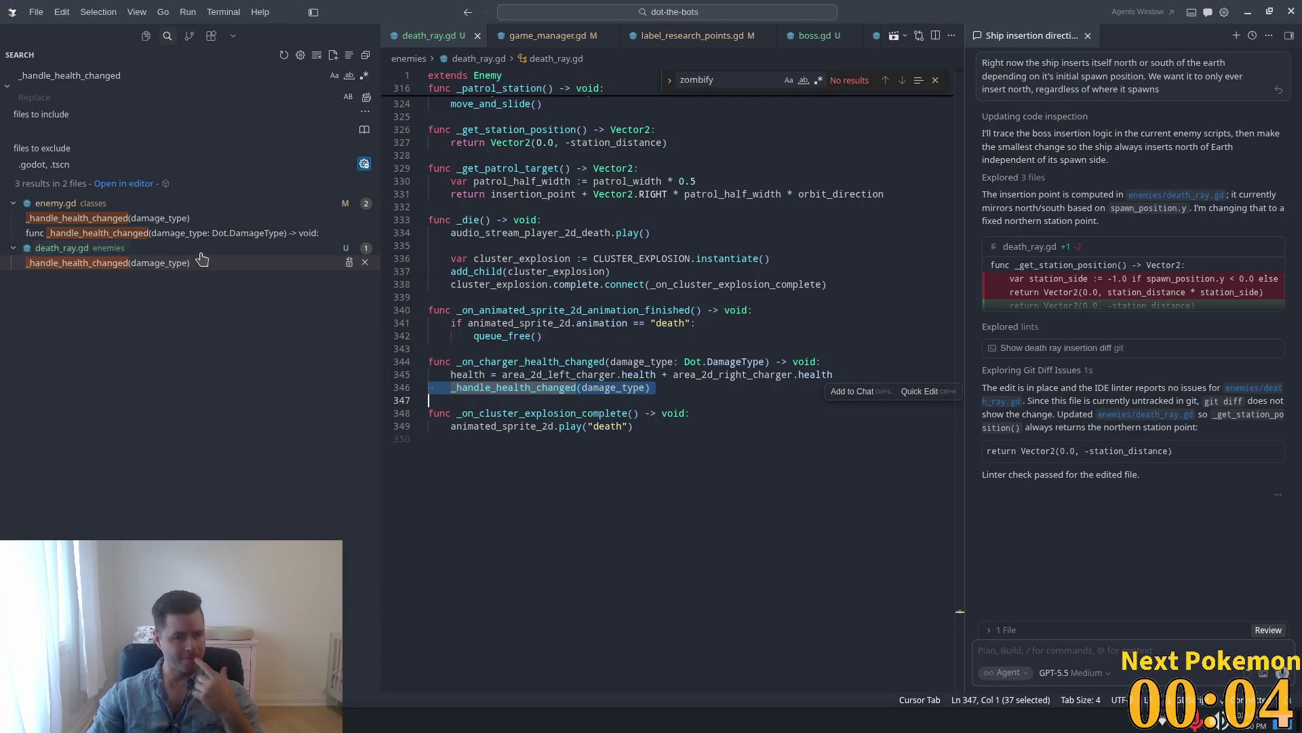
left_click(143, 220)
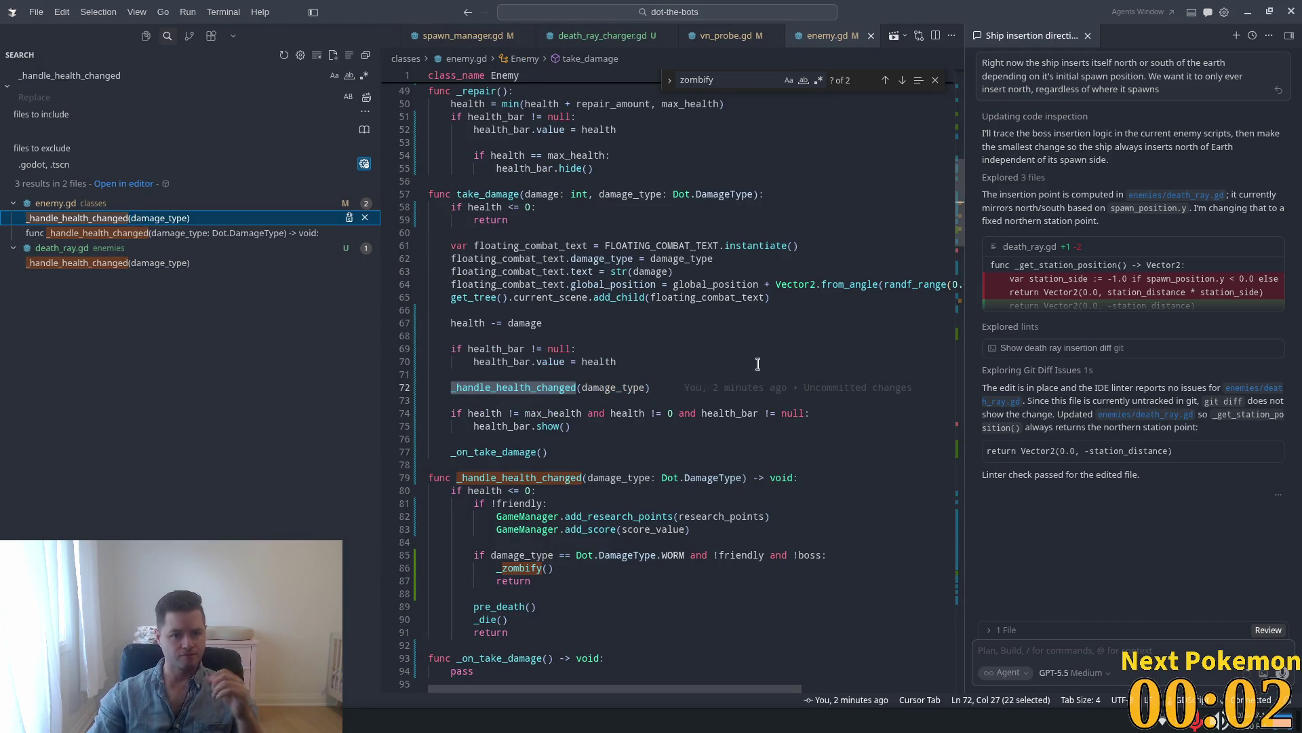
mouse_move(700, 387)
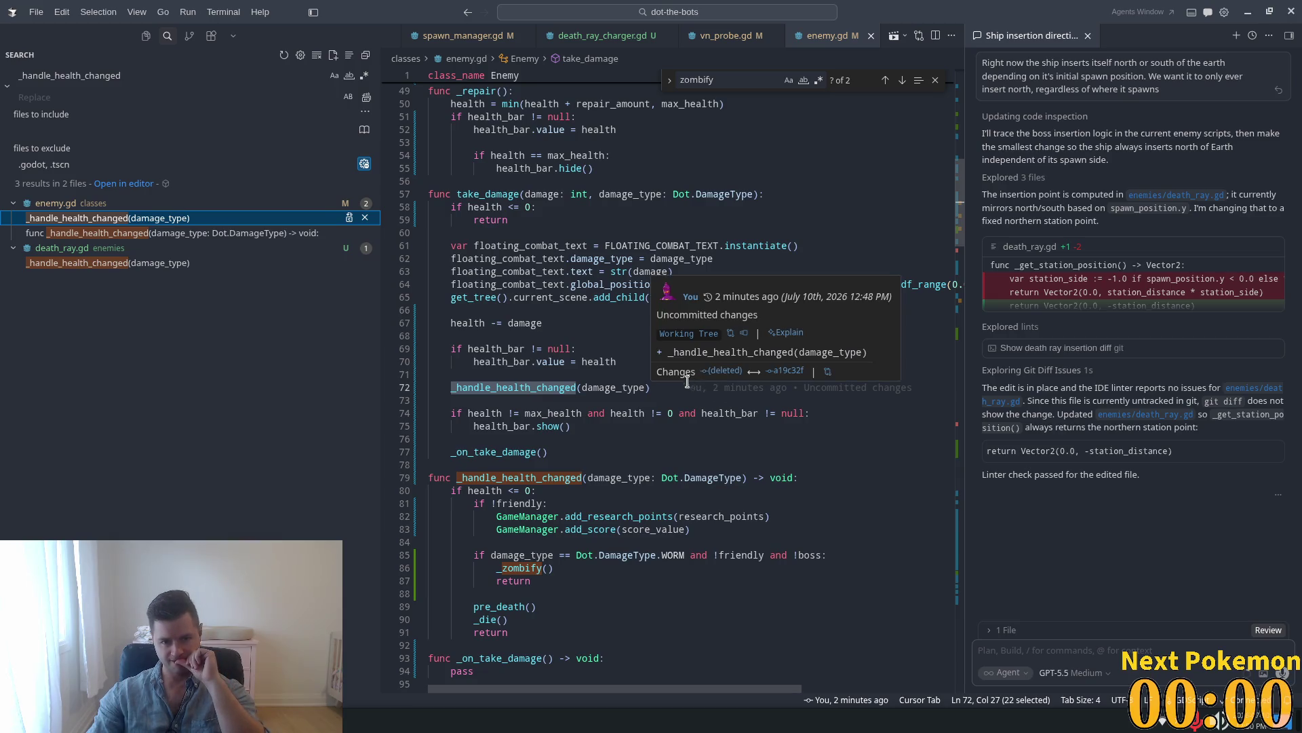
double_click(488, 196)
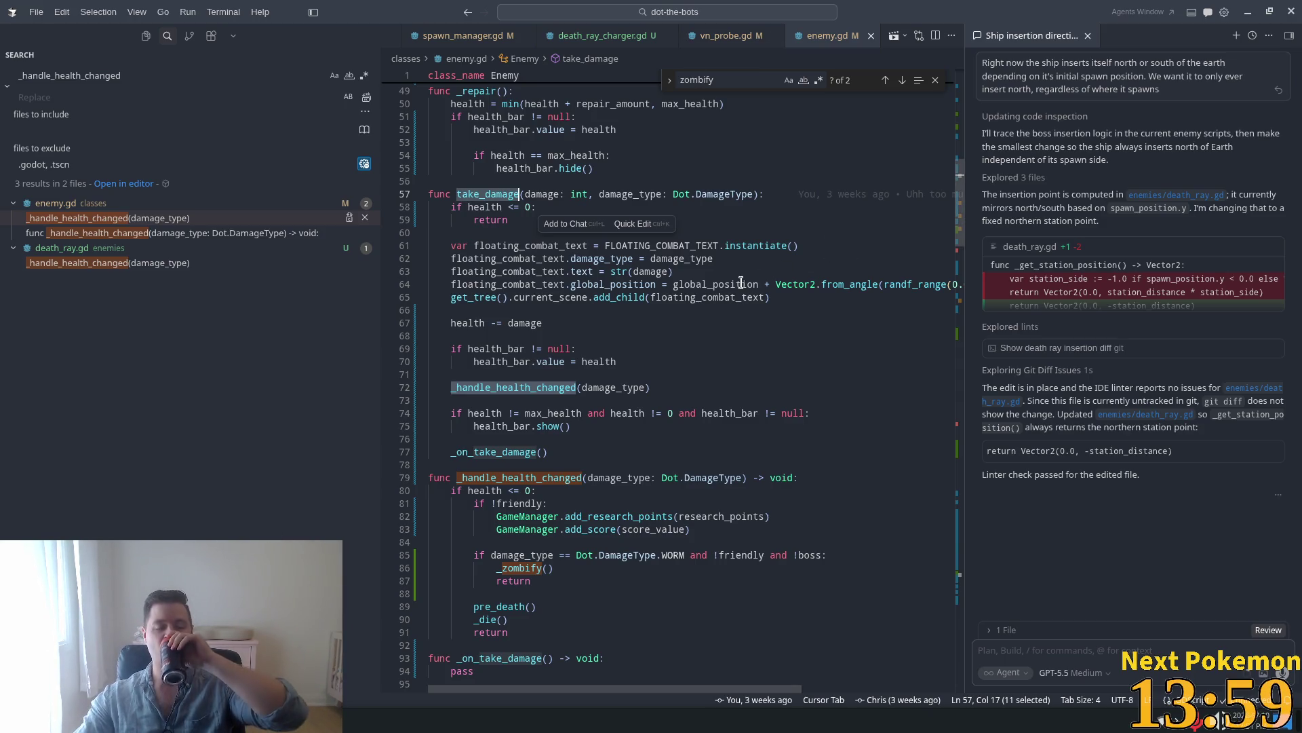
mouse_move(740, 284)
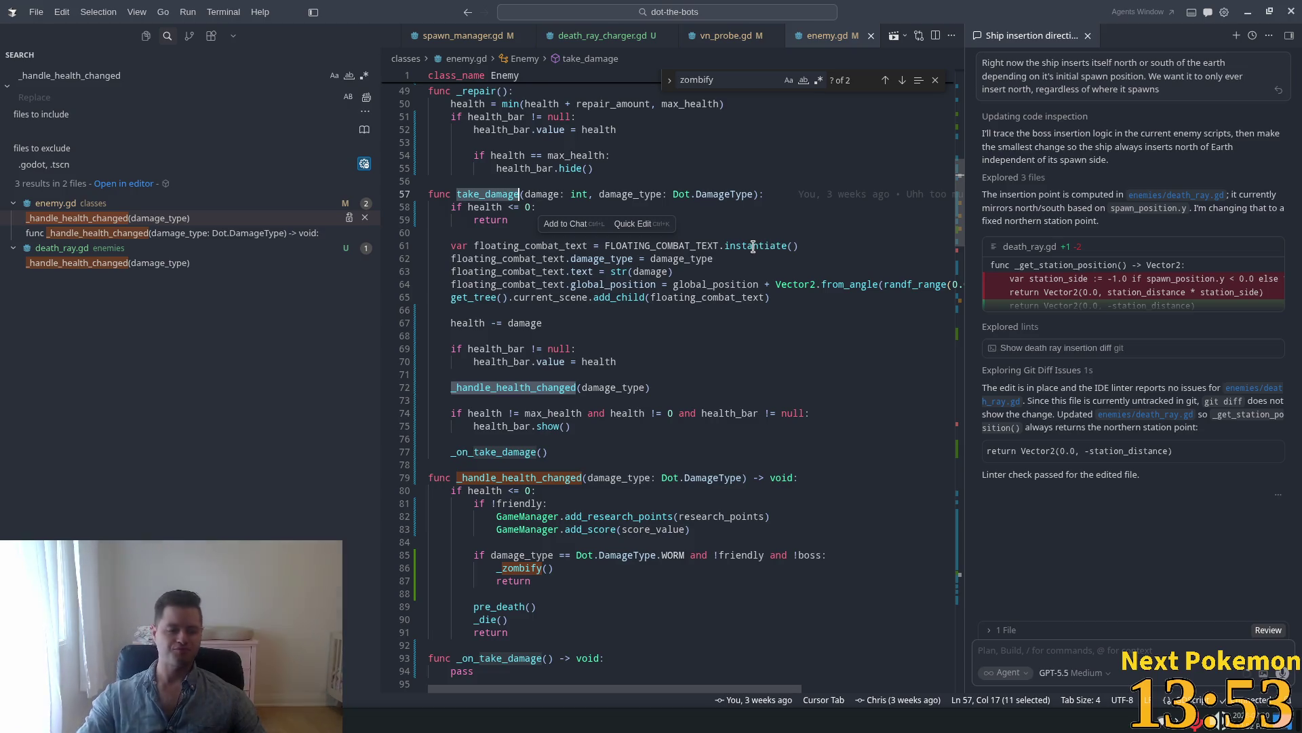
mouse_move(753, 246)
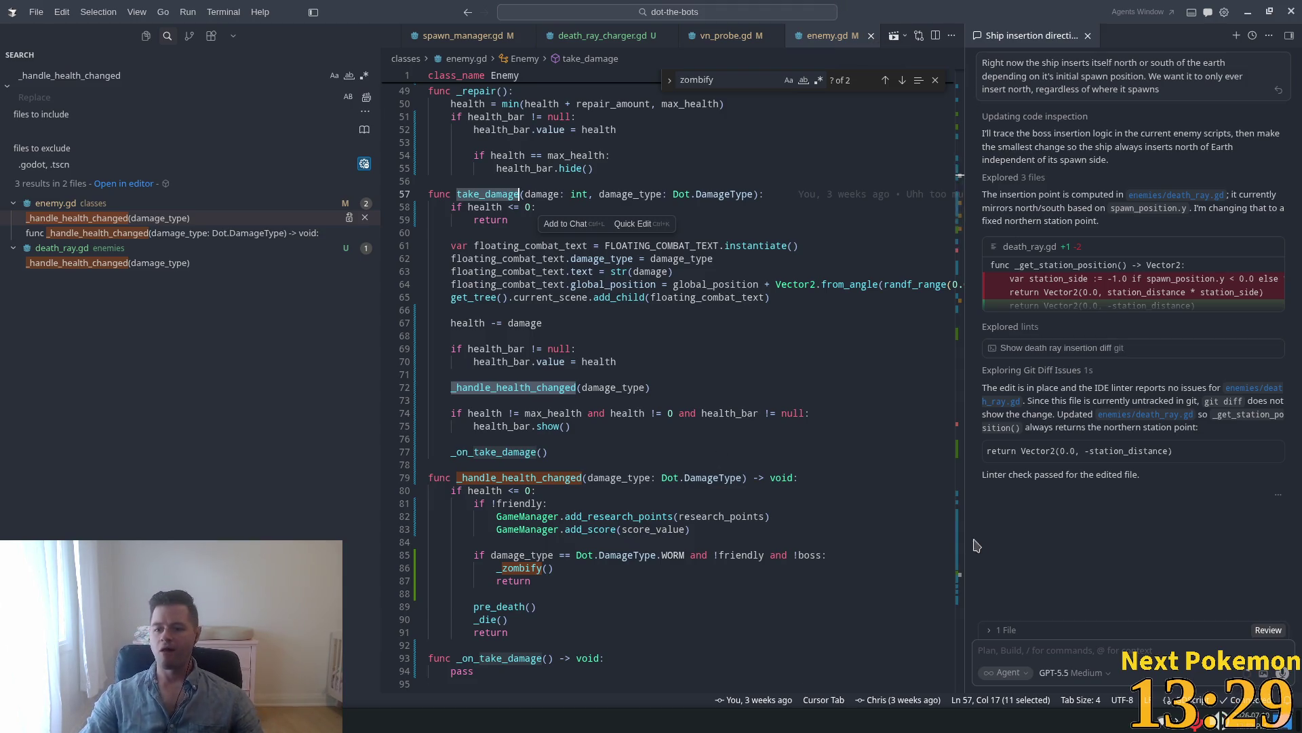
scroll(646, 451, "down", 3)
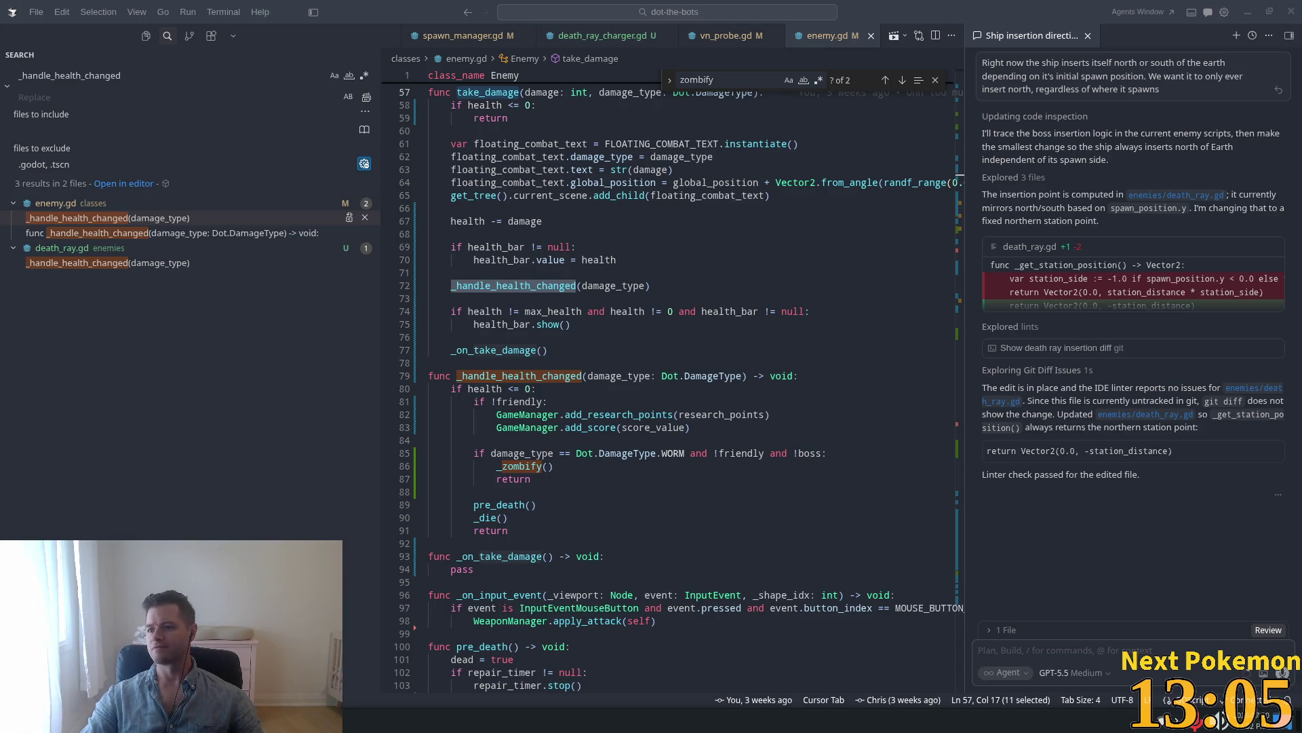
left_click(1279, 133)
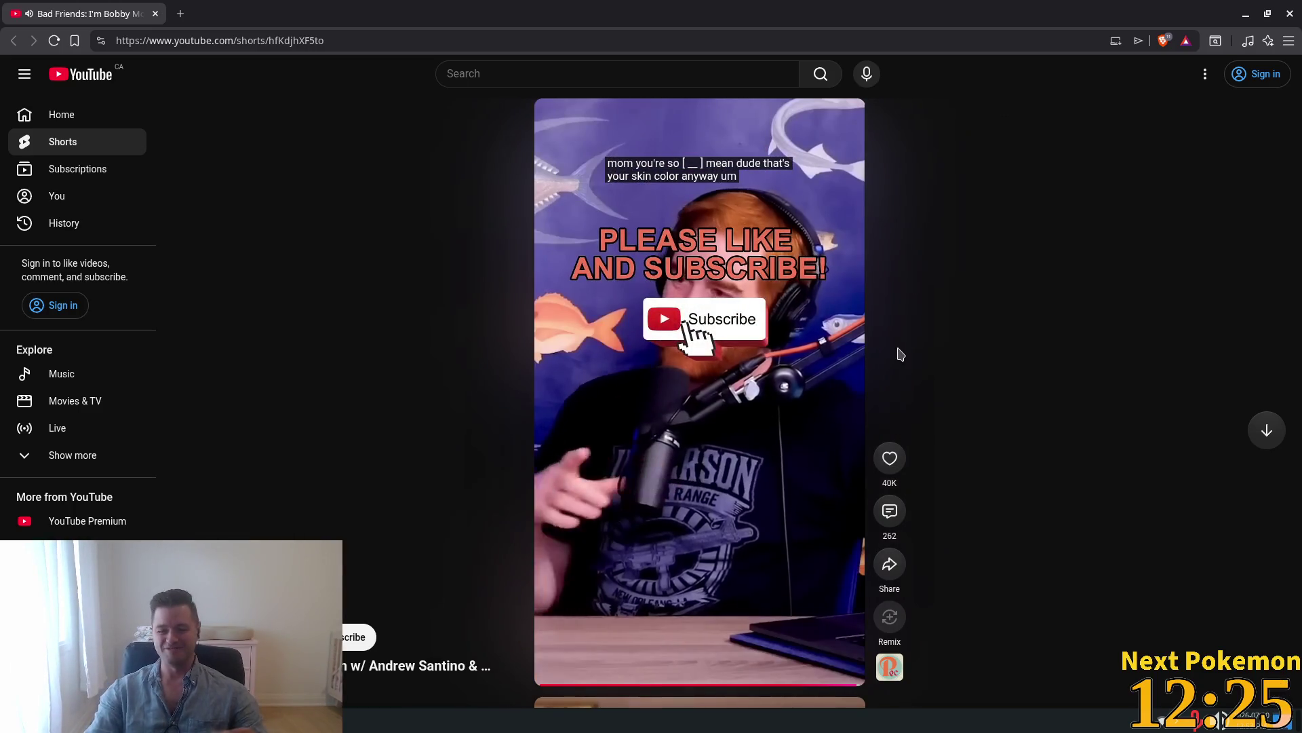
left_click(155, 15)
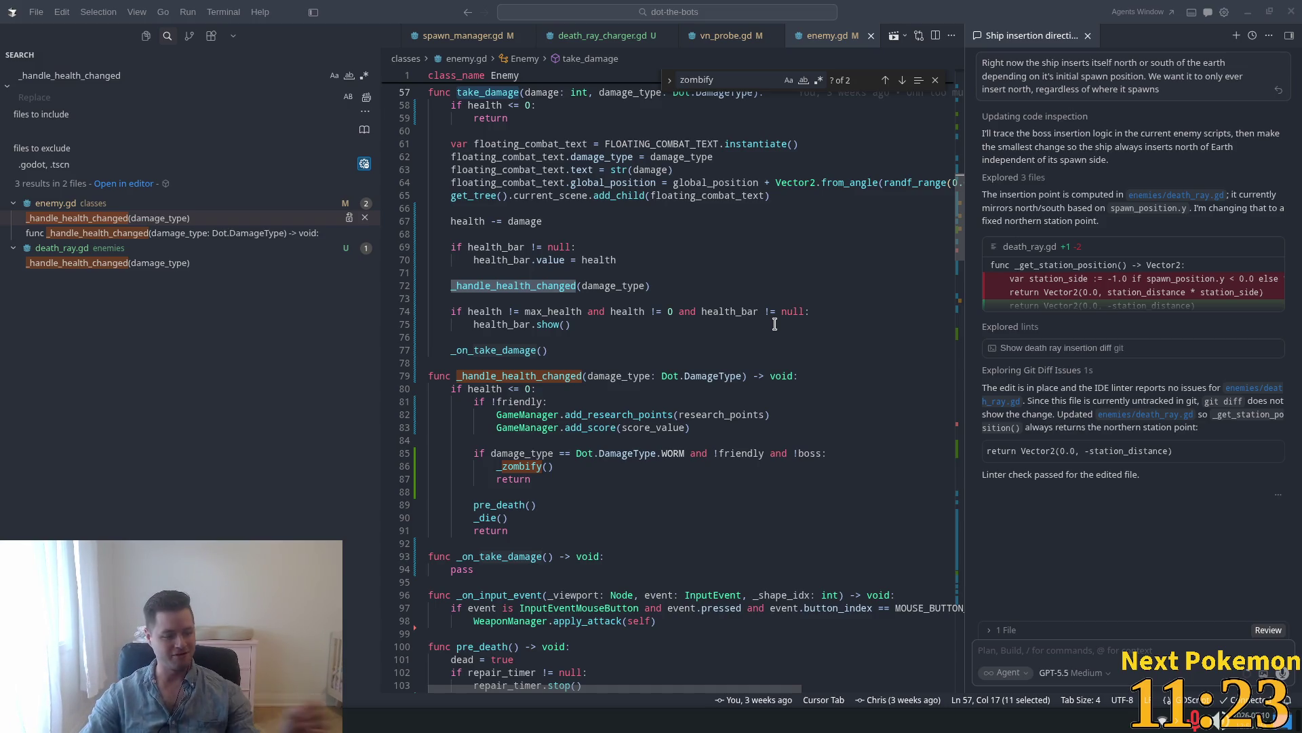
mouse_move(764, 316)
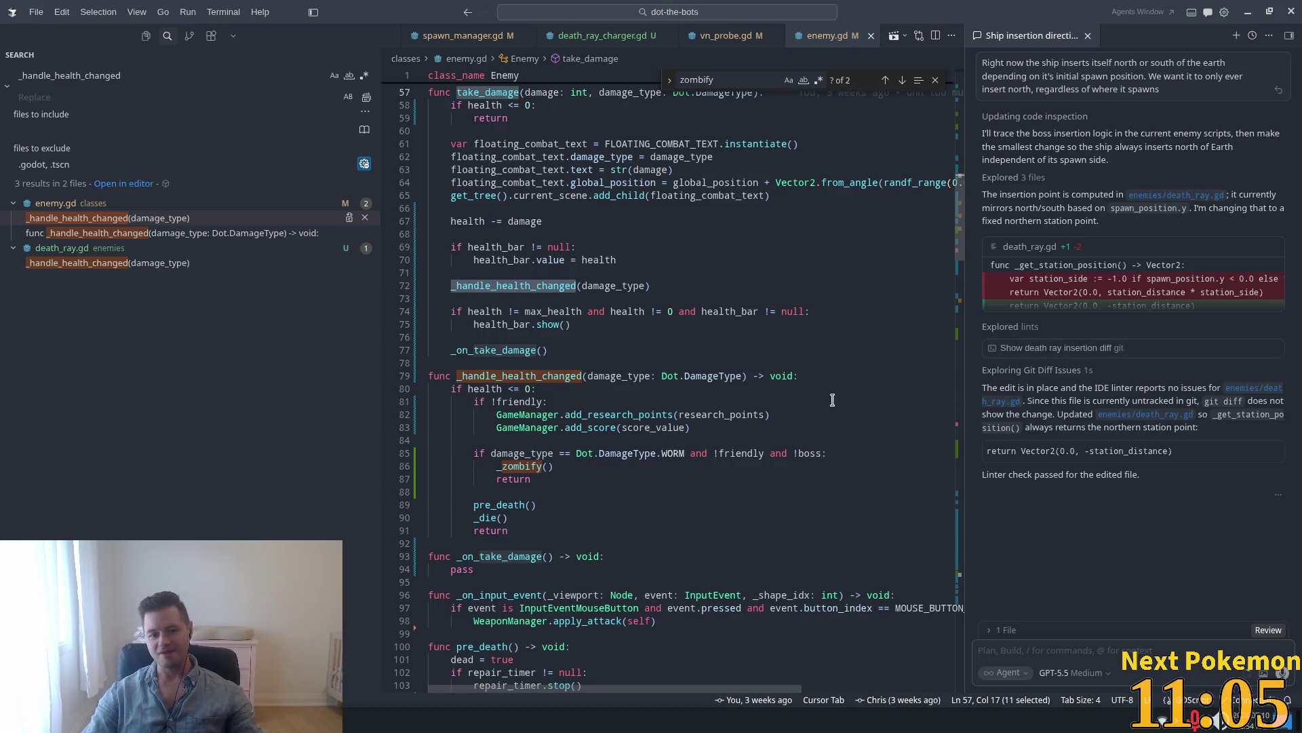
left_click(620, 442)
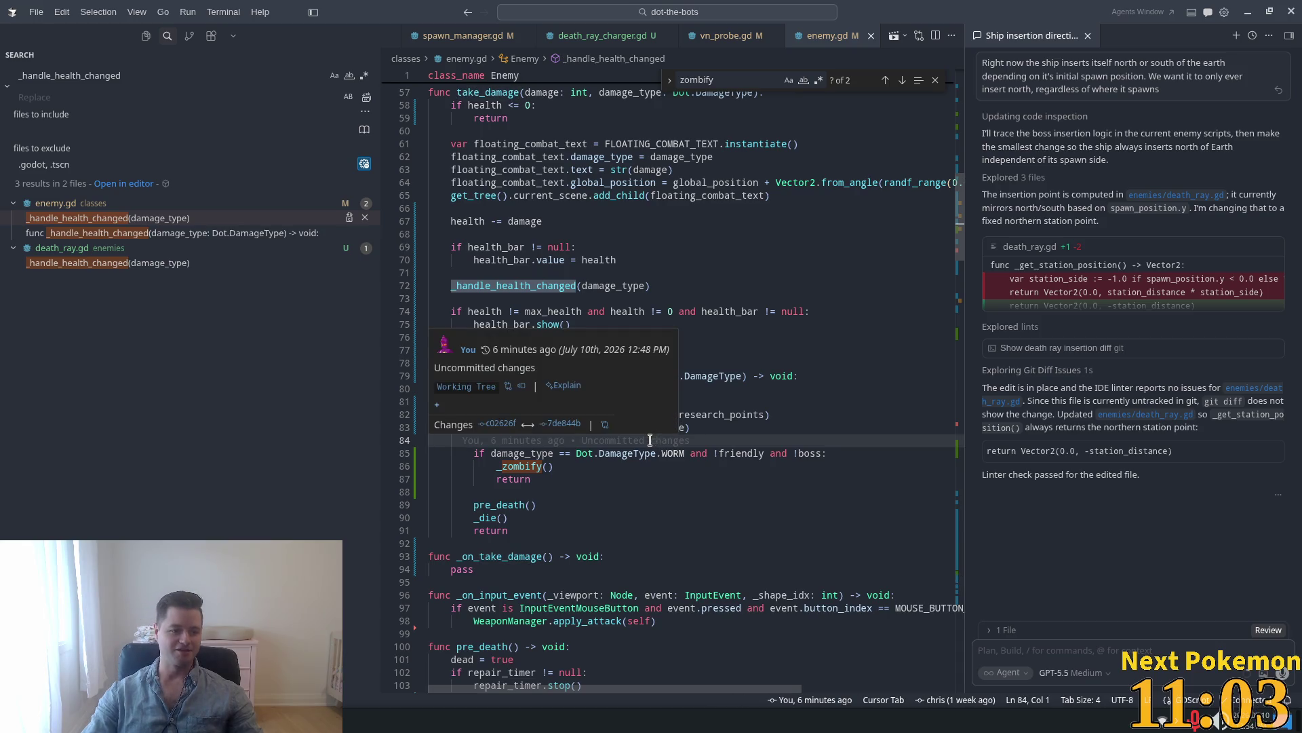
left_click(663, 312)
left_click(579, 327)
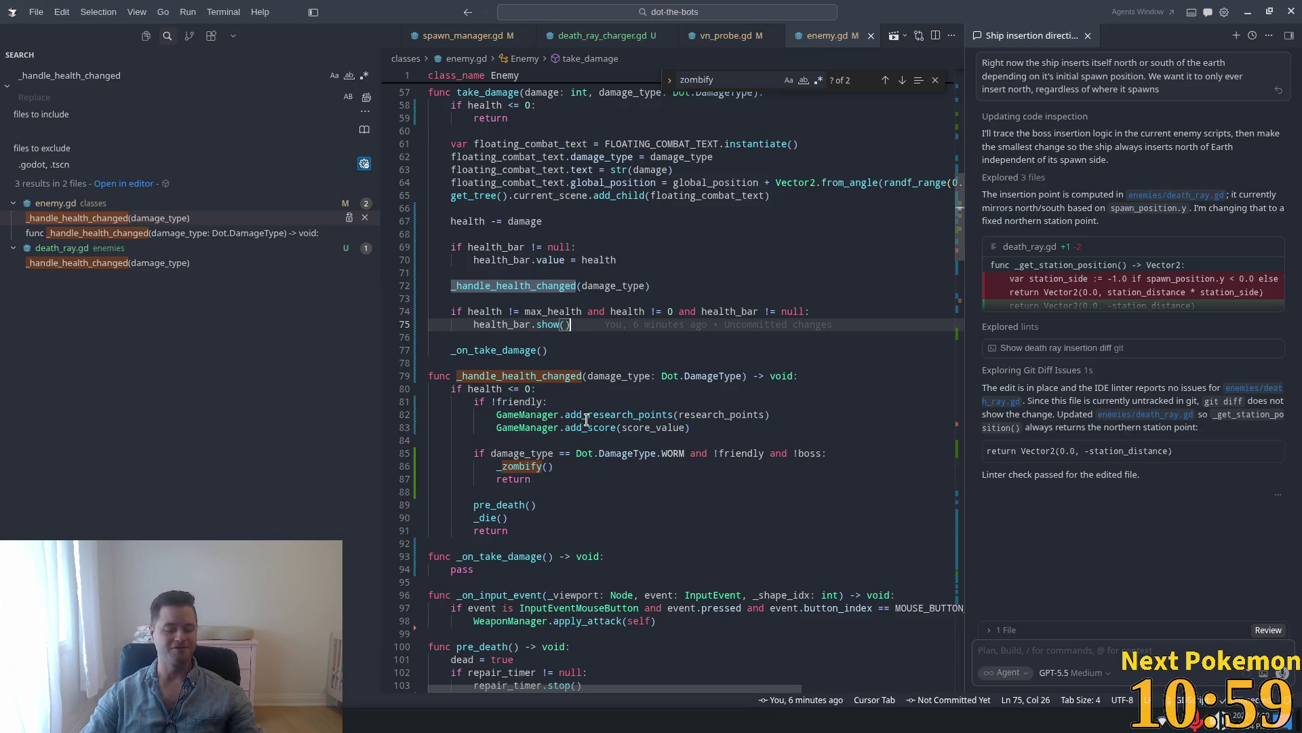
mouse_move(575, 422)
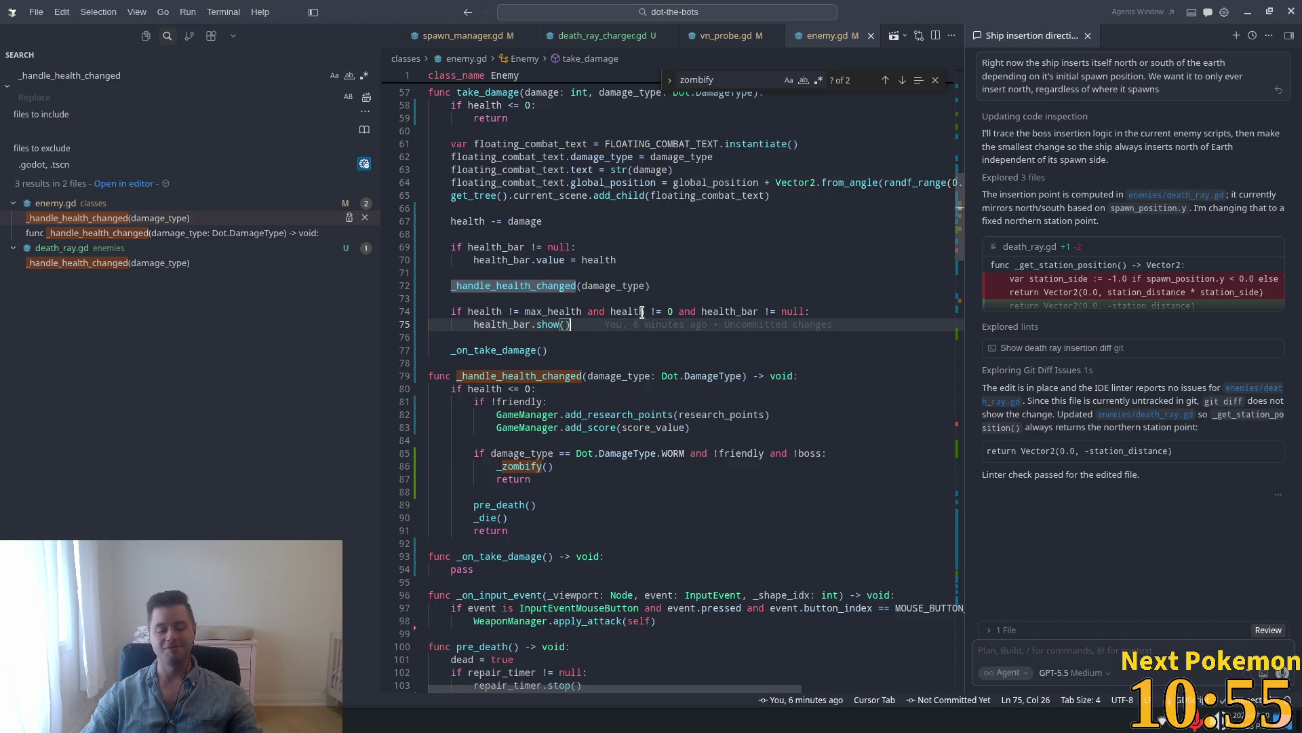
left_click(623, 342)
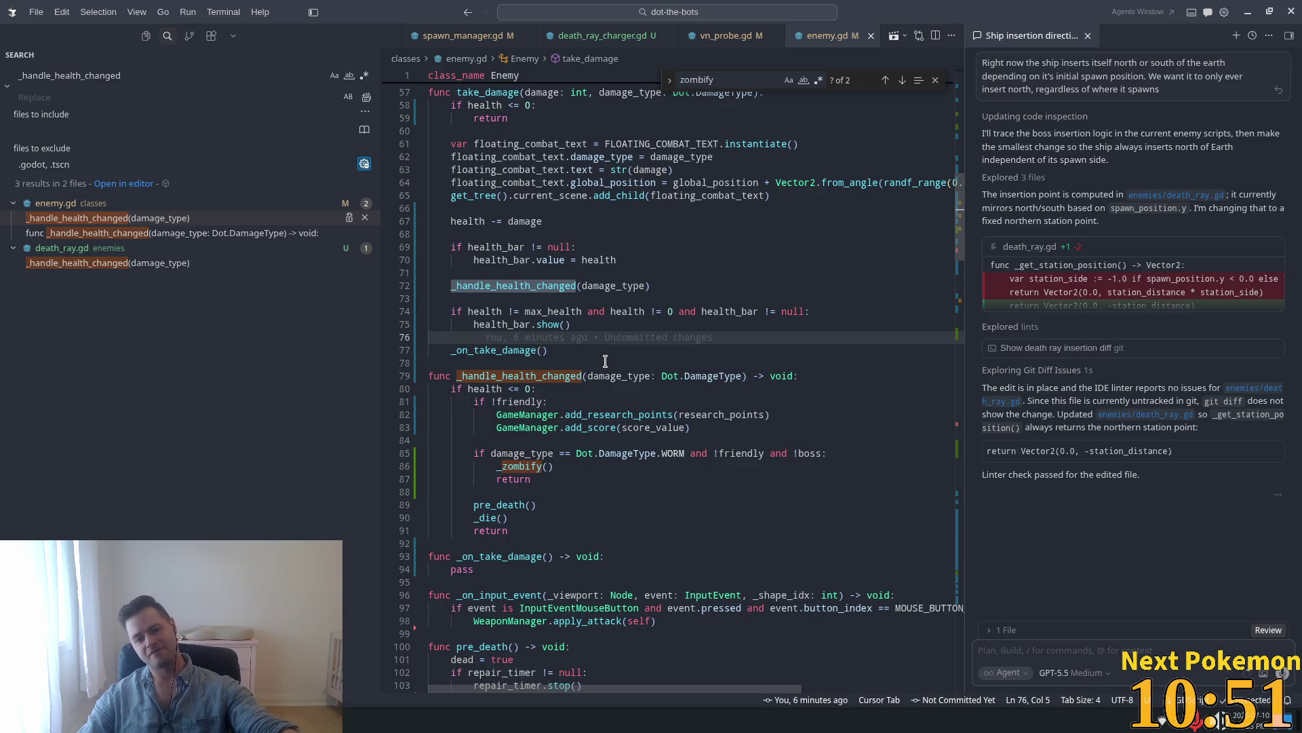
left_click(689, 325)
scroll(720, 377, "down", 2)
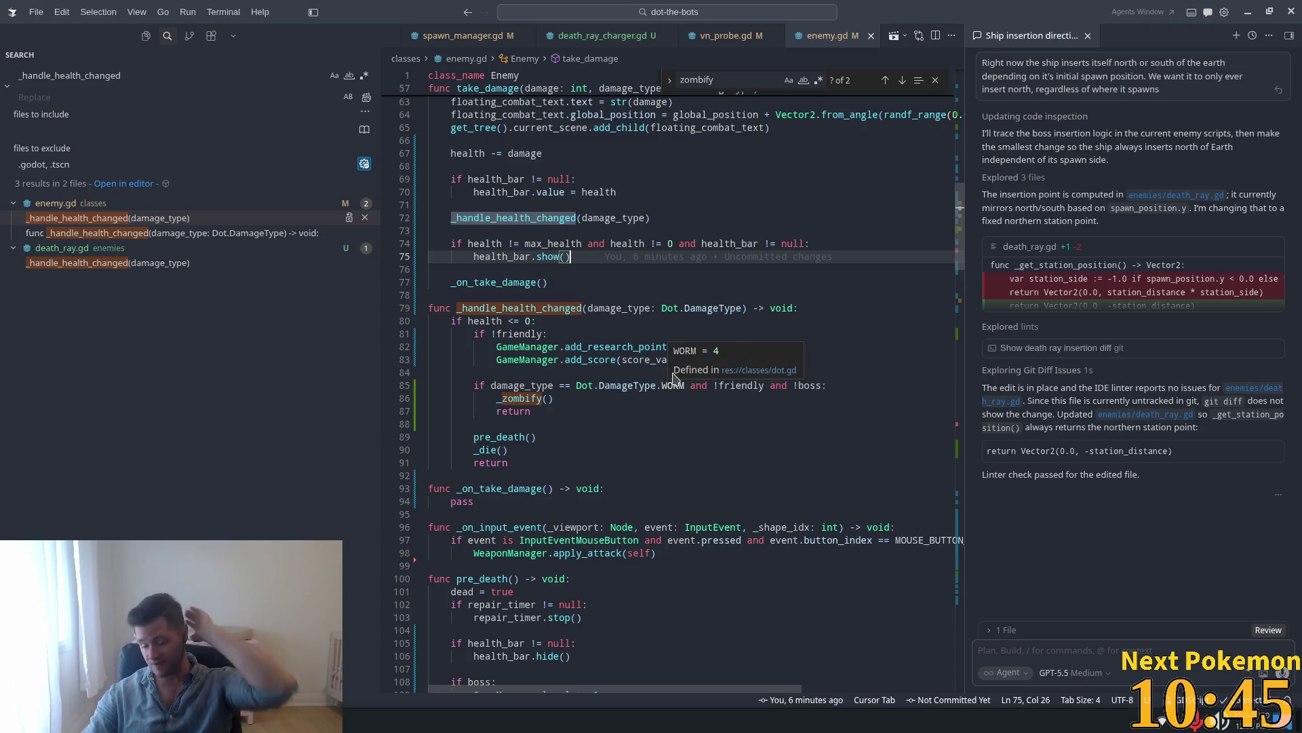
key("Down")
left_click(556, 293)
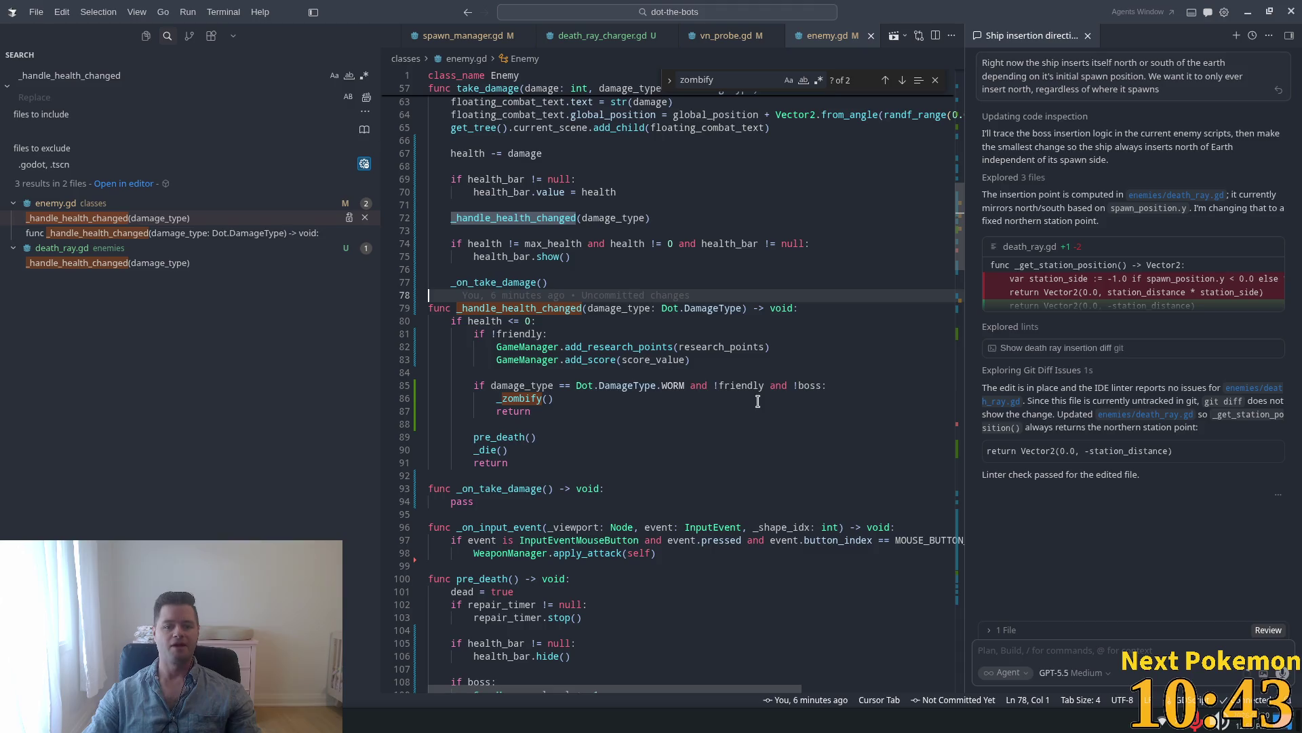
left_click(492, 438)
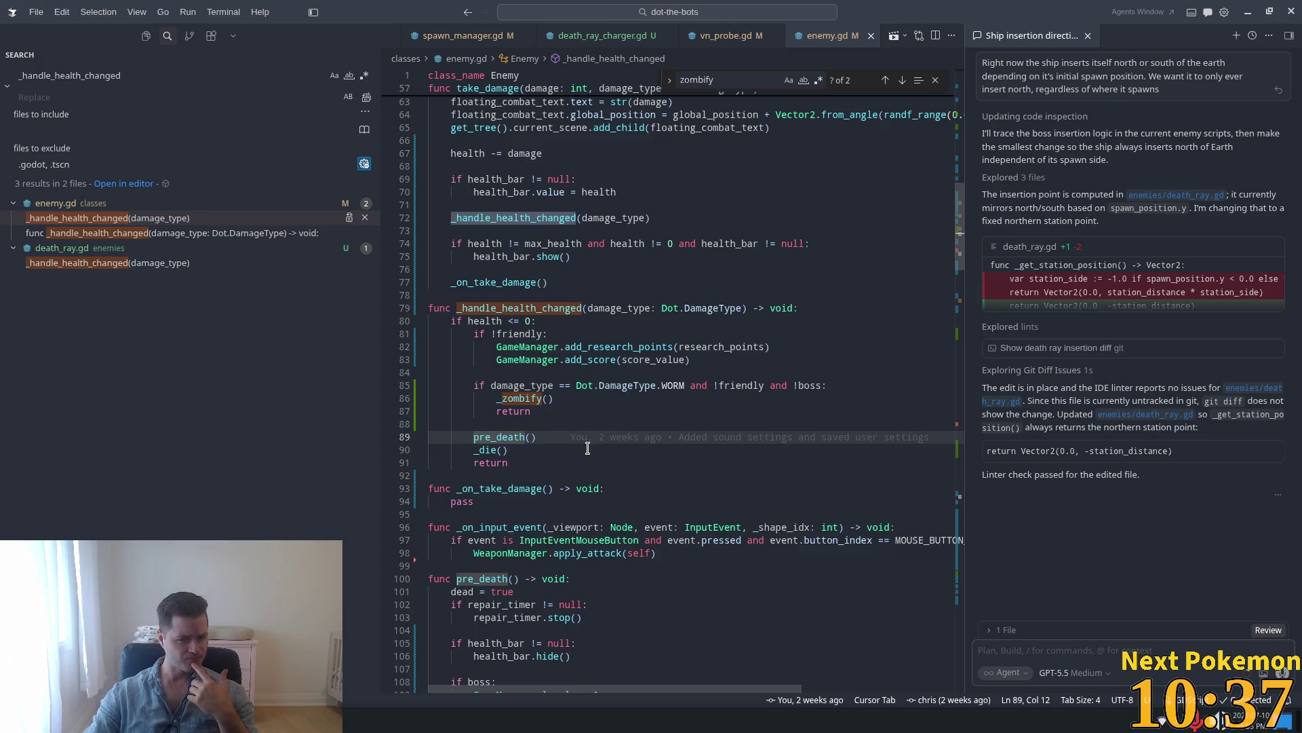
double_click(521, 308)
scroll(510, 305, "up", 3)
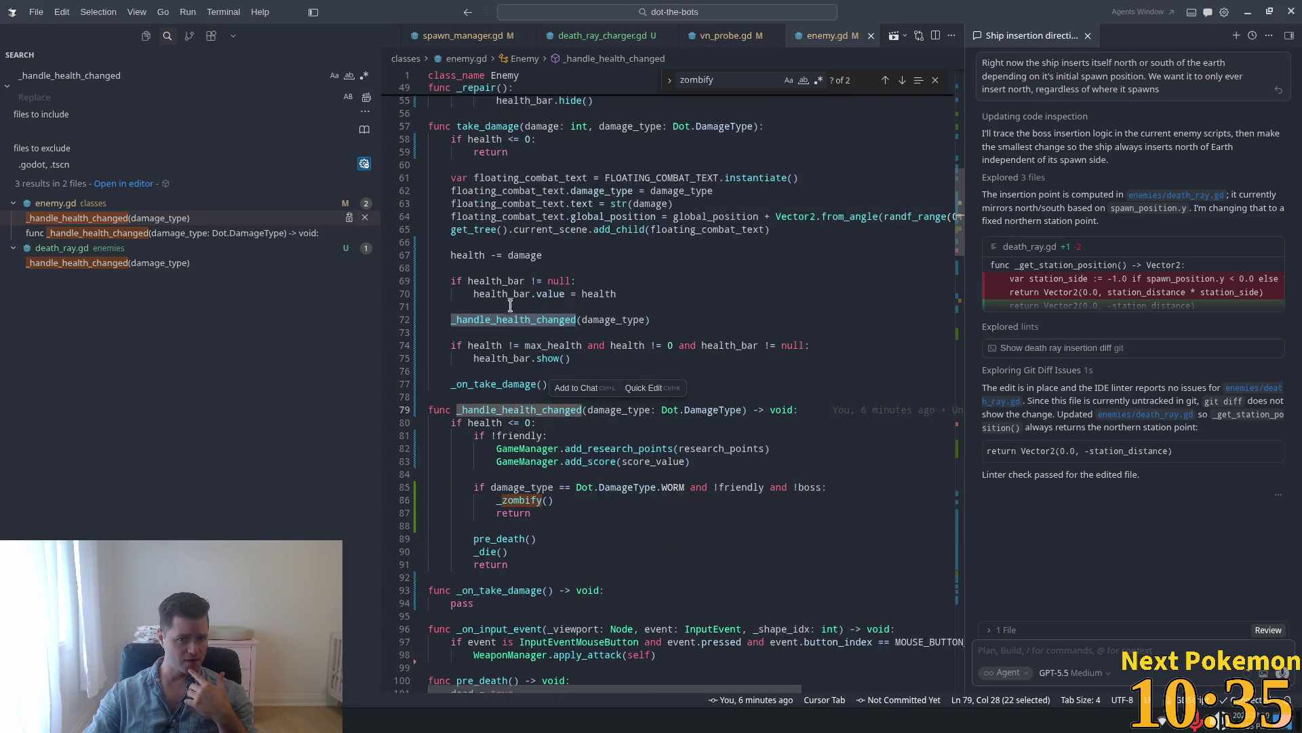
double_click(512, 128)
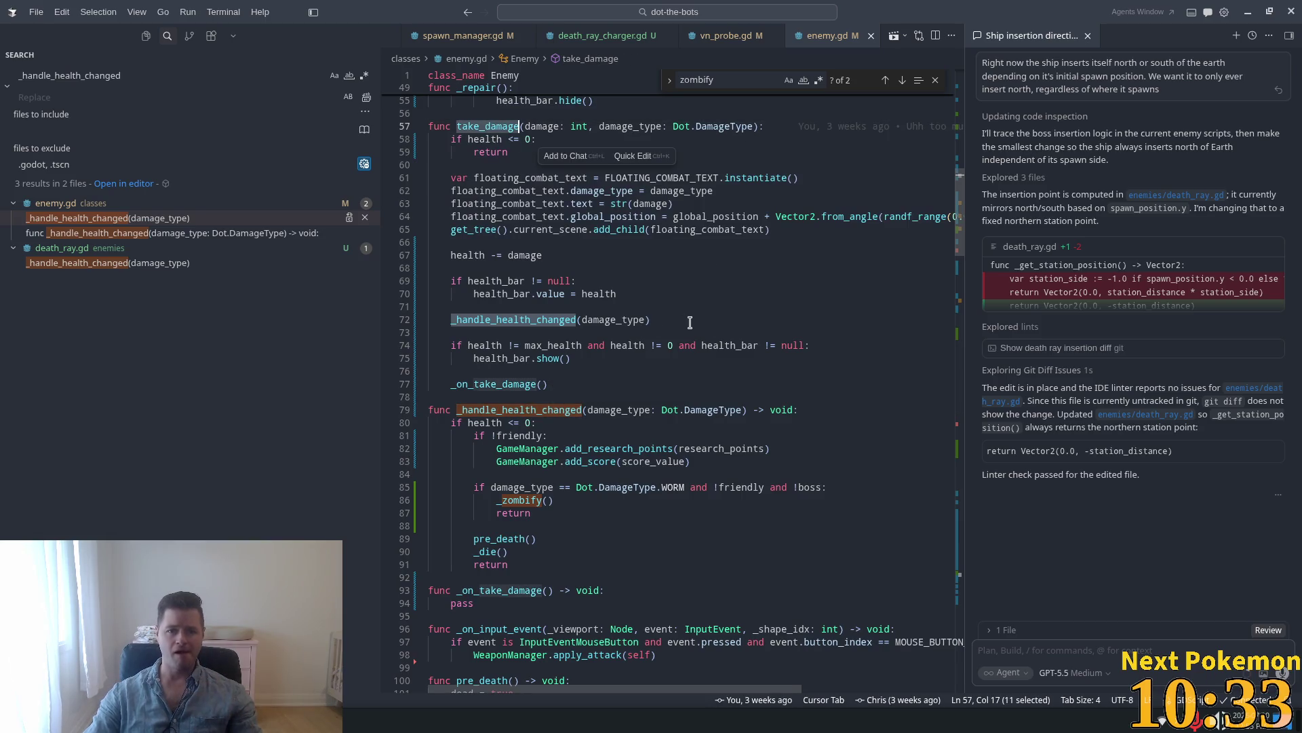
scroll(690, 320, "up", 2)
left_click_drag(504, 208, 509, 207)
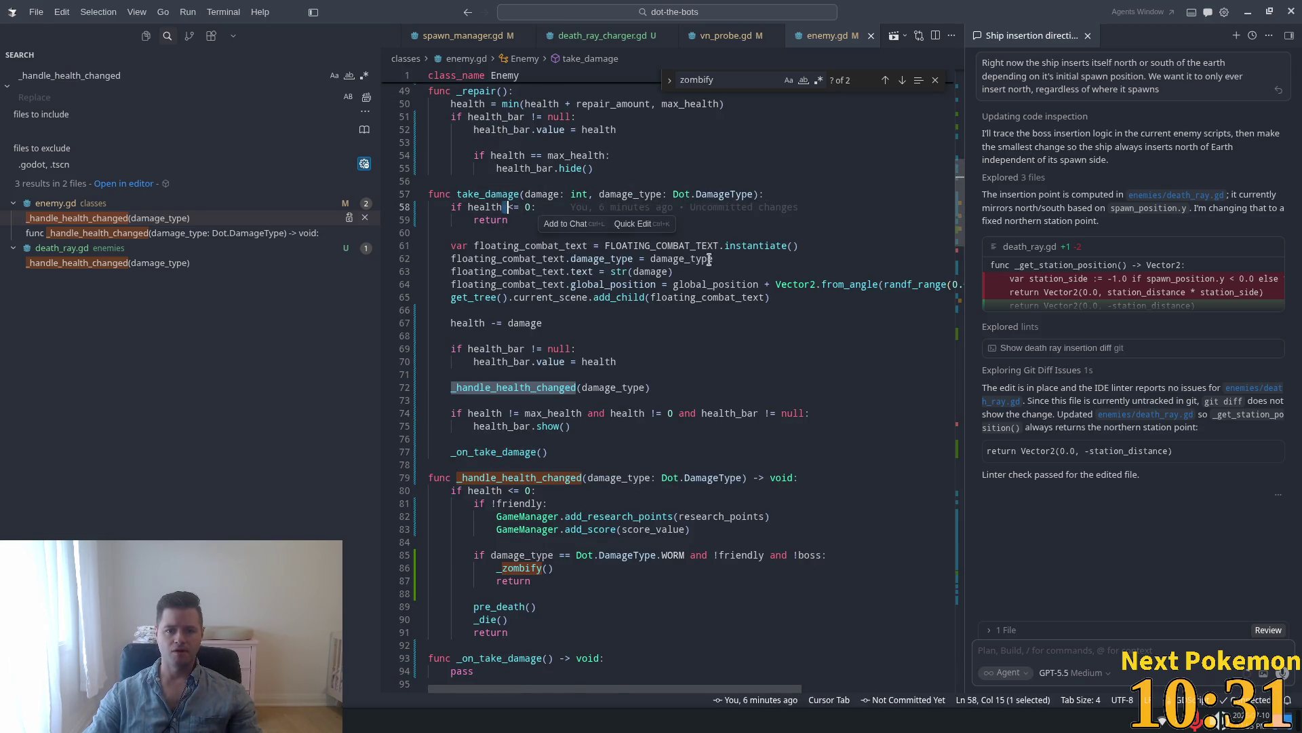
double_click(496, 387)
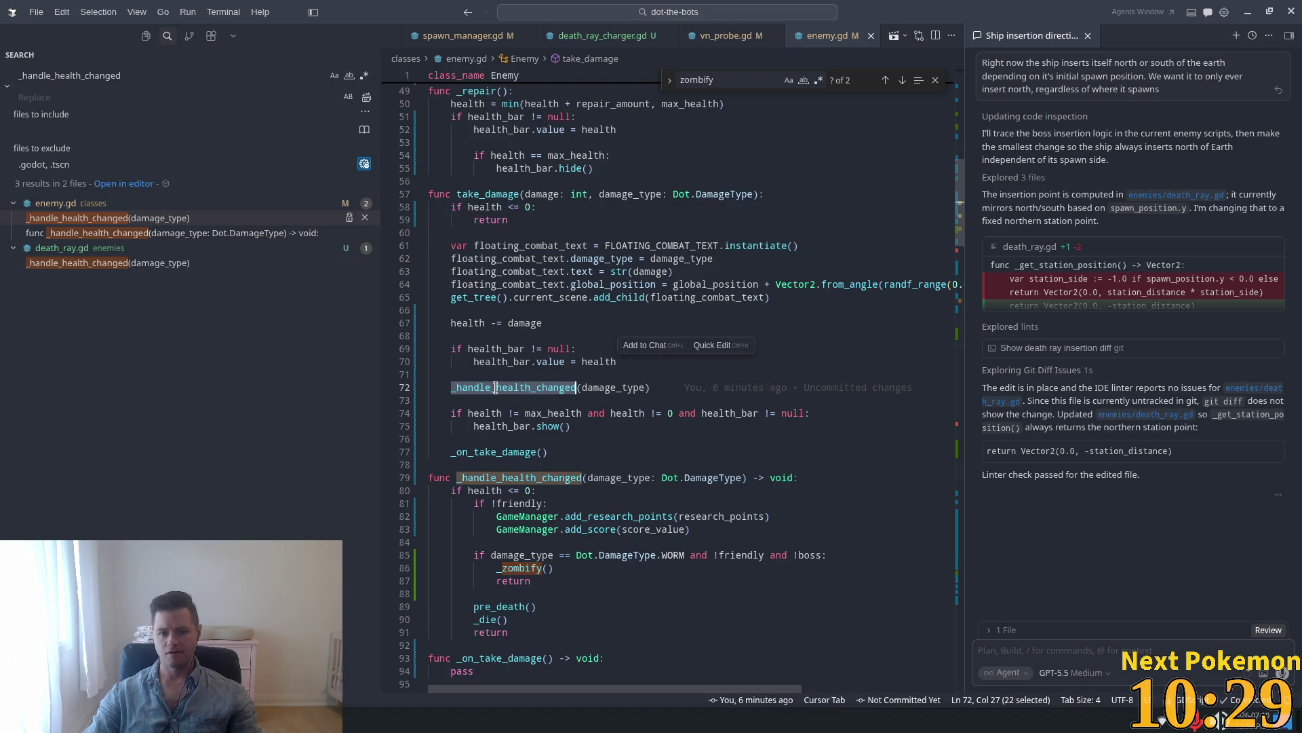
left_click(478, 323)
left_click(520, 323)
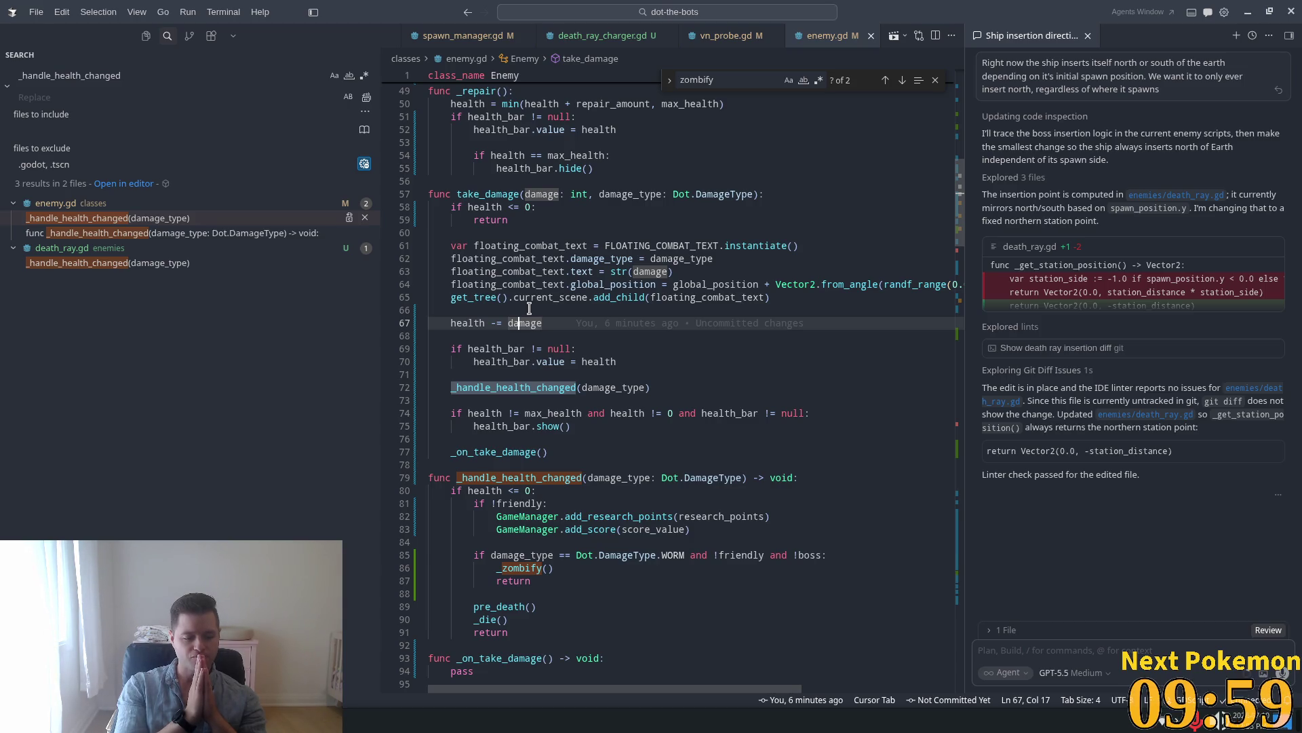
Scroll enemy.gd with the code area widened over the search results, then bring up Quick Open.
scroll(825, 249, "down", 6)
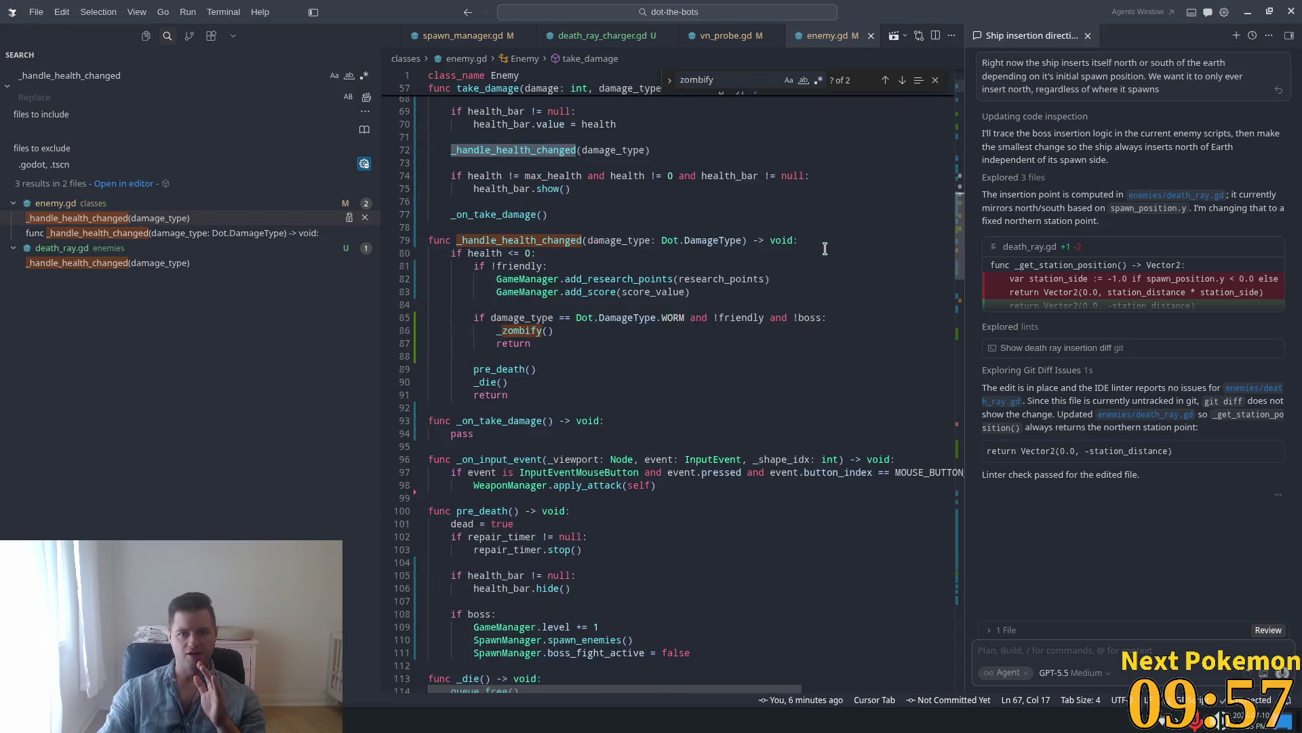
scroll(807, 251, "down", 11)
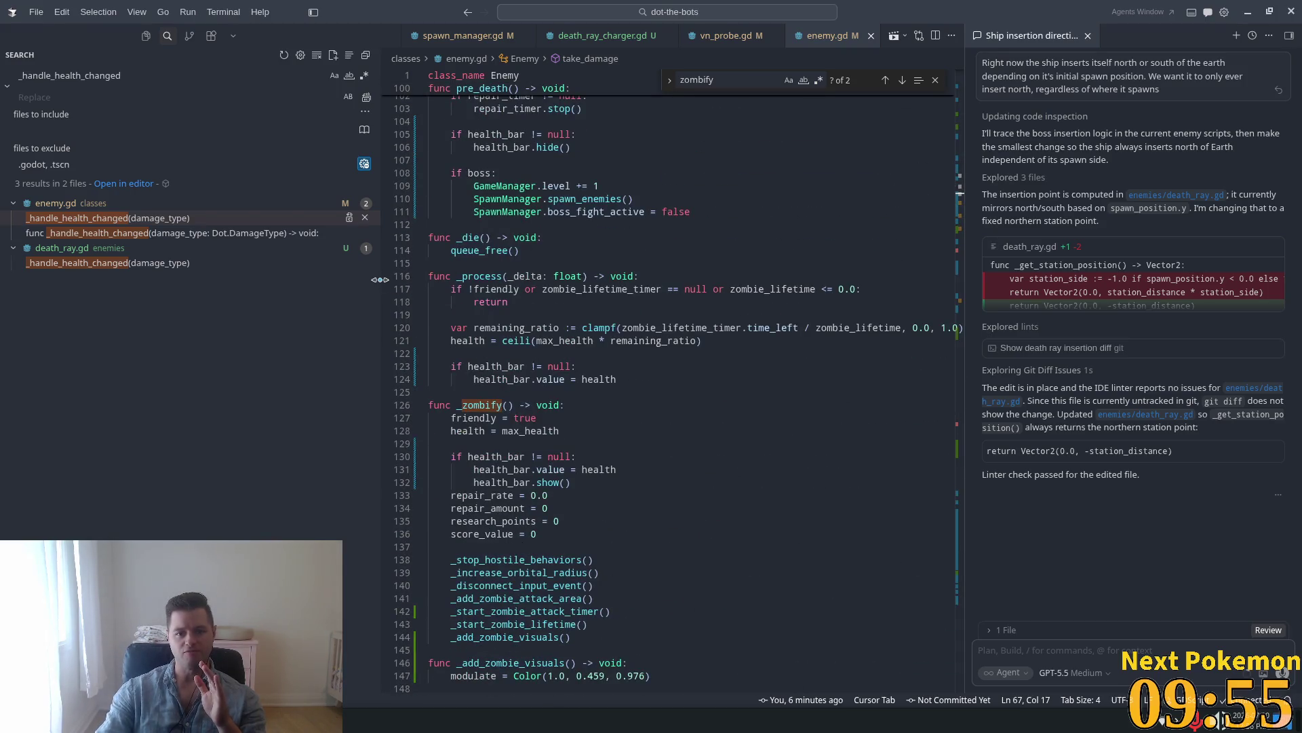
left_click_drag(380, 280, 225, 279)
scroll(532, 353, "down", 11)
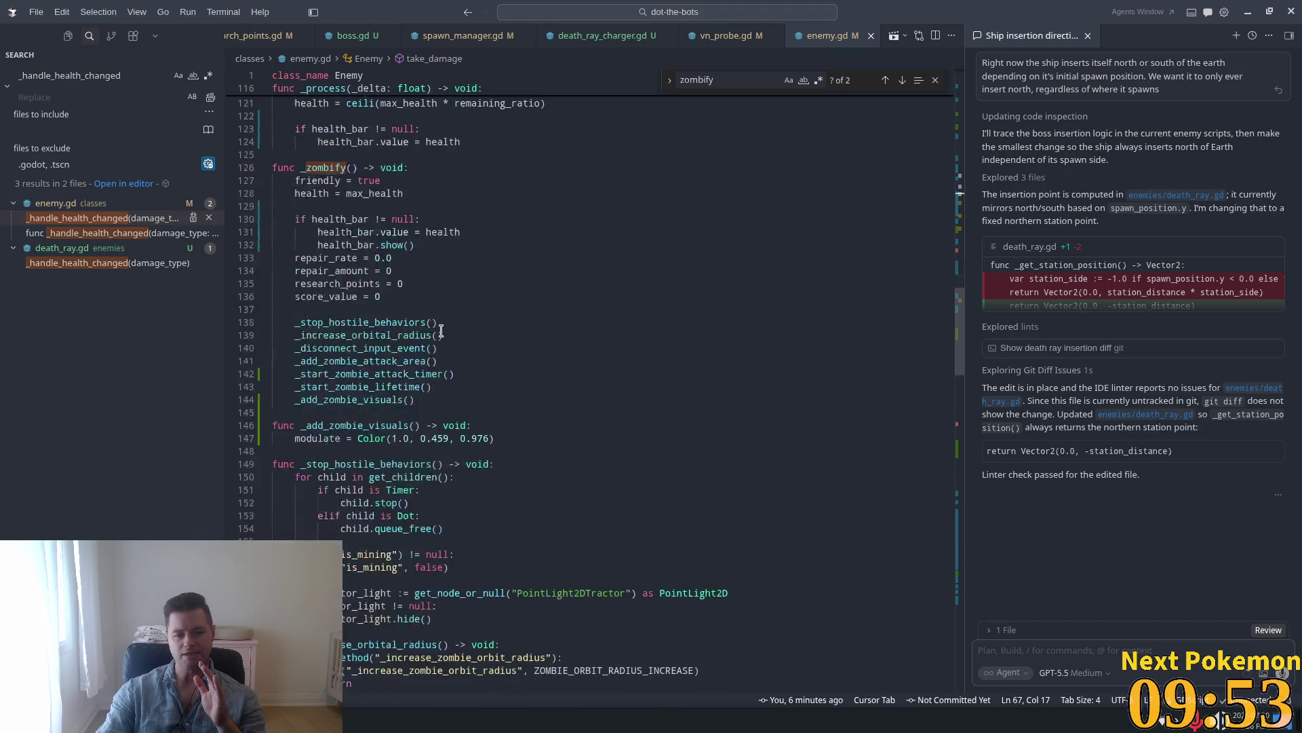
scroll(533, 352, "down", 20)
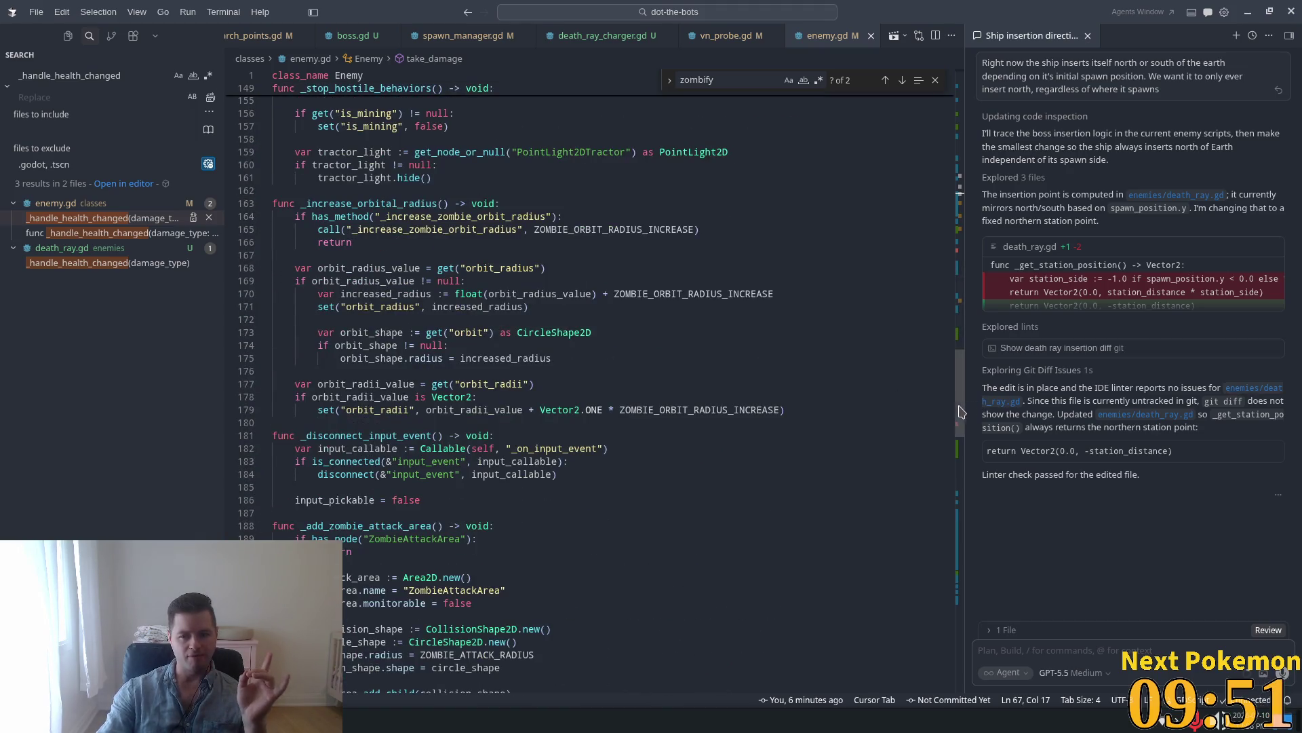
scroll(948, 587, "down", 10)
scroll(915, 556, "up", 15)
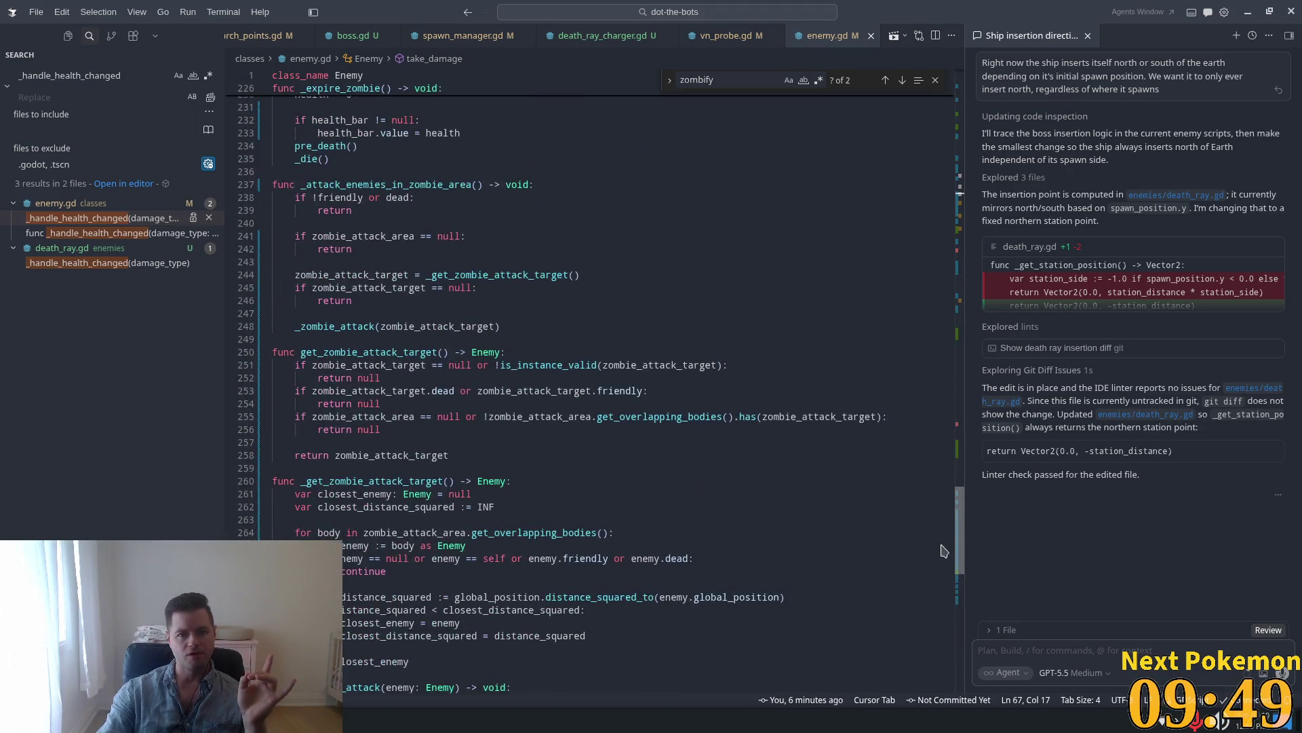
key("ctrl+p")
Open game_manager.gd via 'game_m' and mark the starting level value in reset().
type("gam")
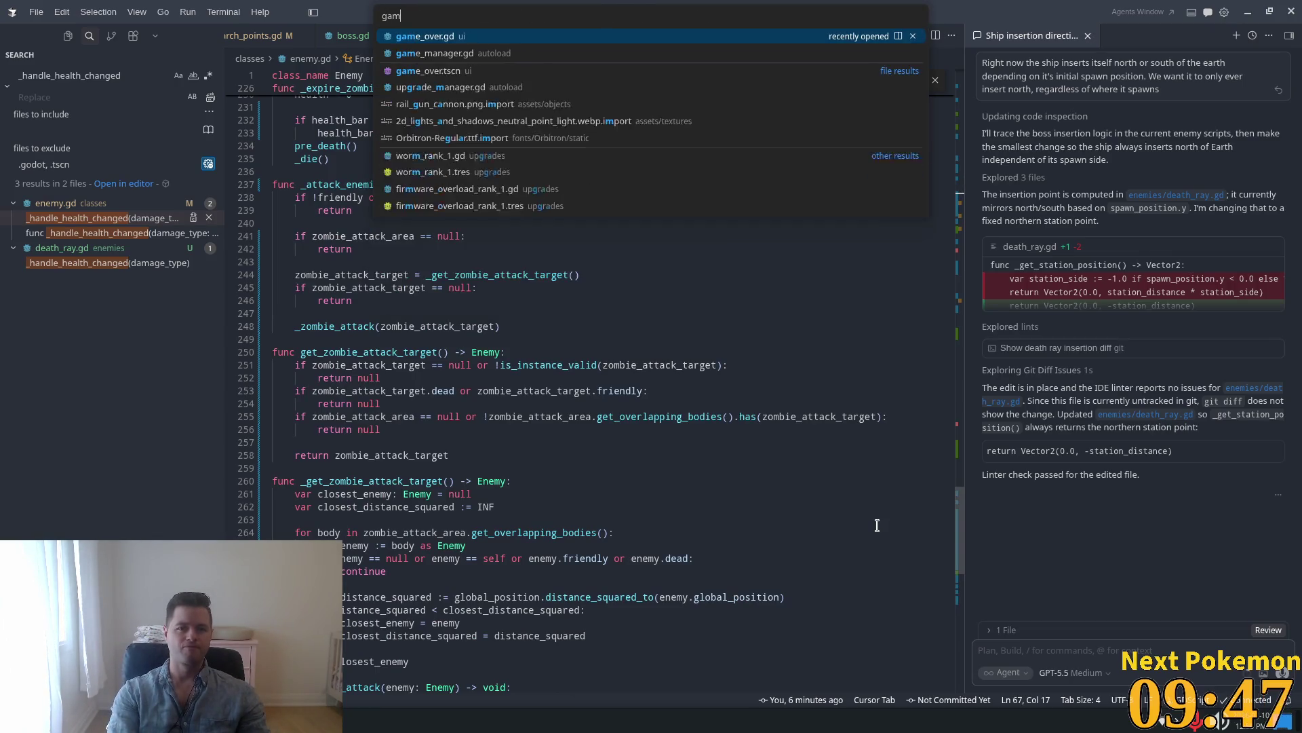
type("e_mana")
key("Return")
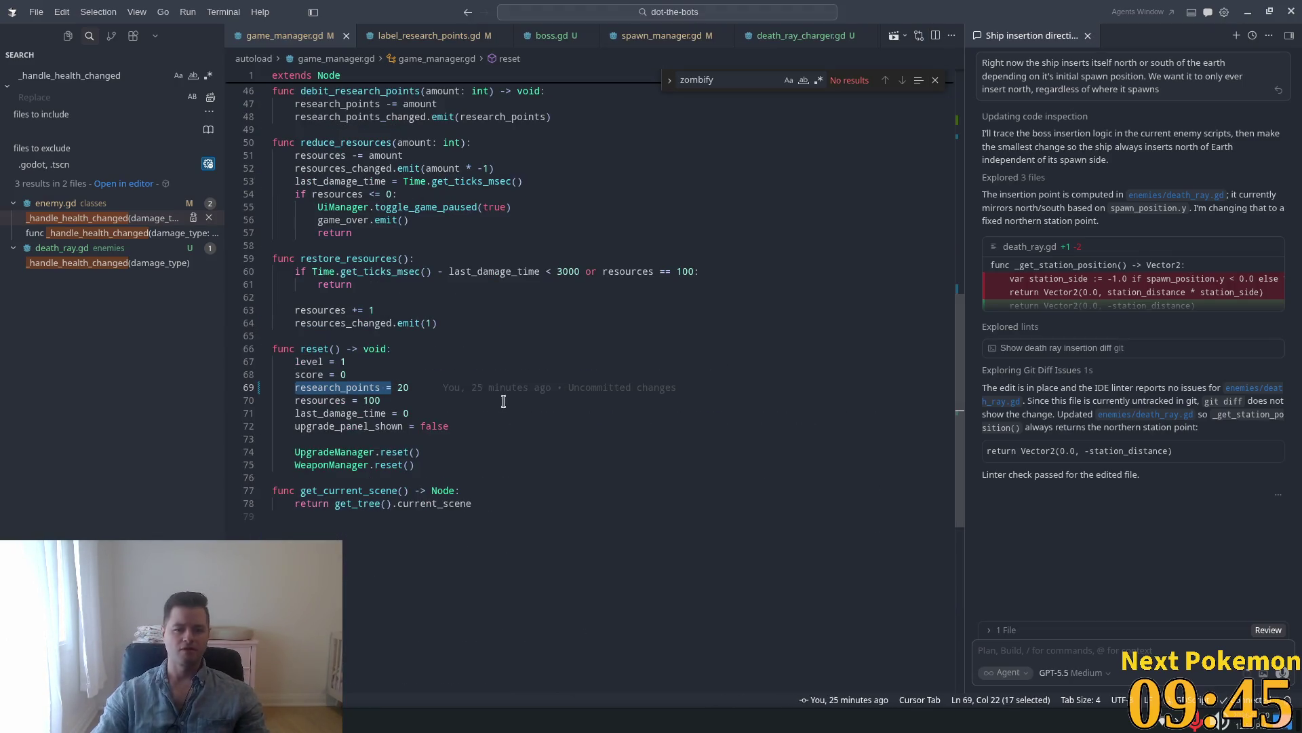
left_click_drag(325, 362, 355, 366)
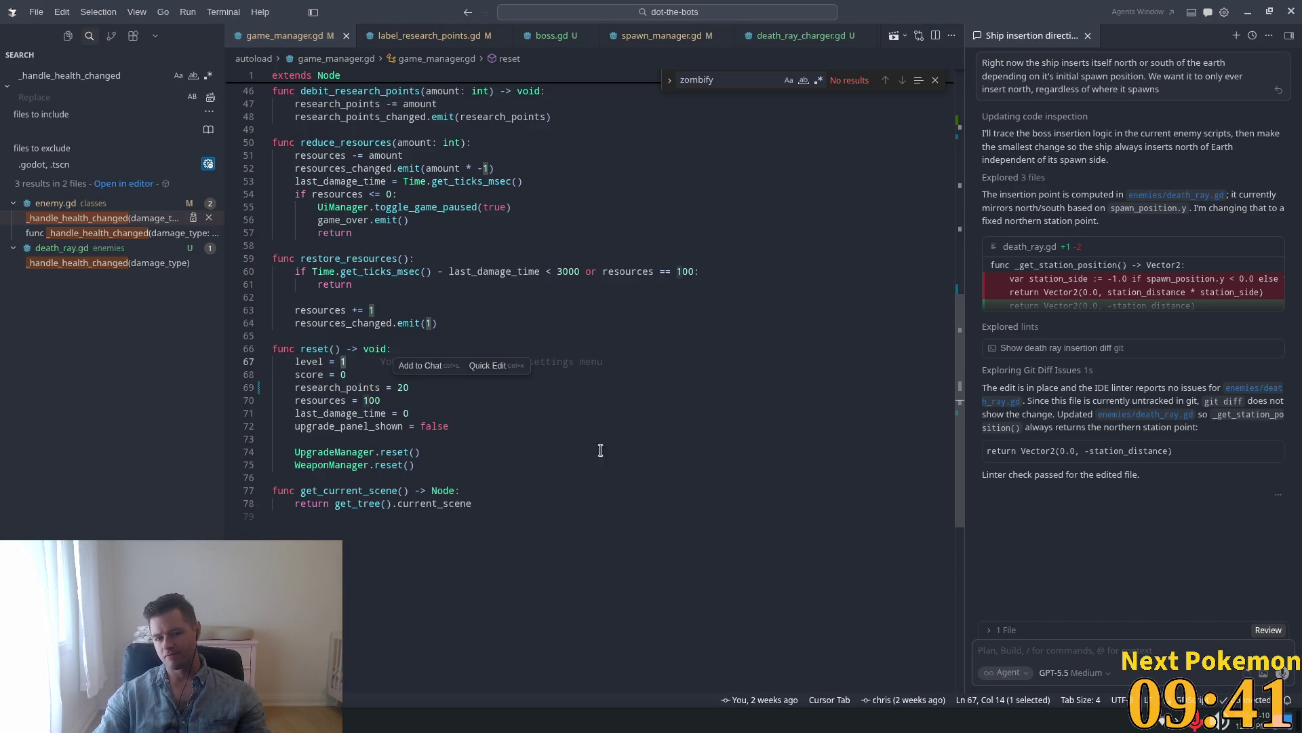
Review the rest of the reset function, then switch to the YouTube video.
left_click_drag(959, 397, 944, 95)
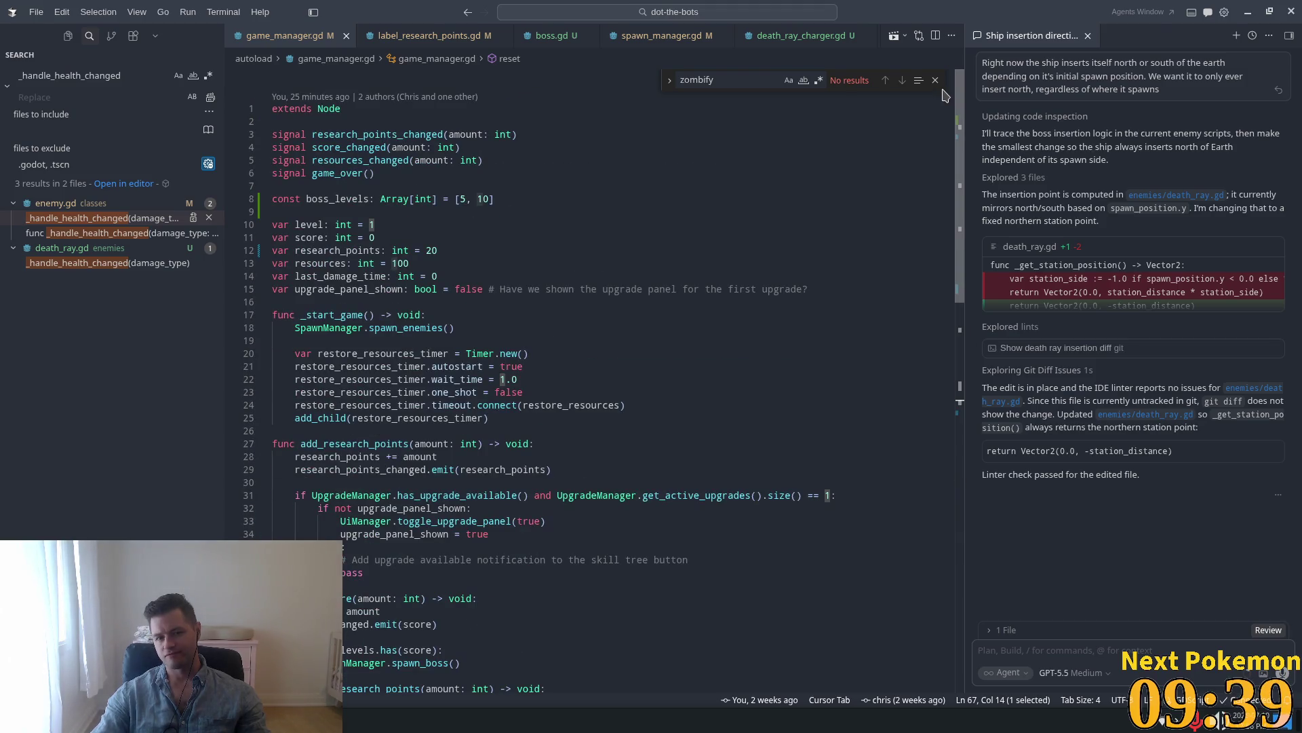
left_click_drag(947, 146, 952, 358)
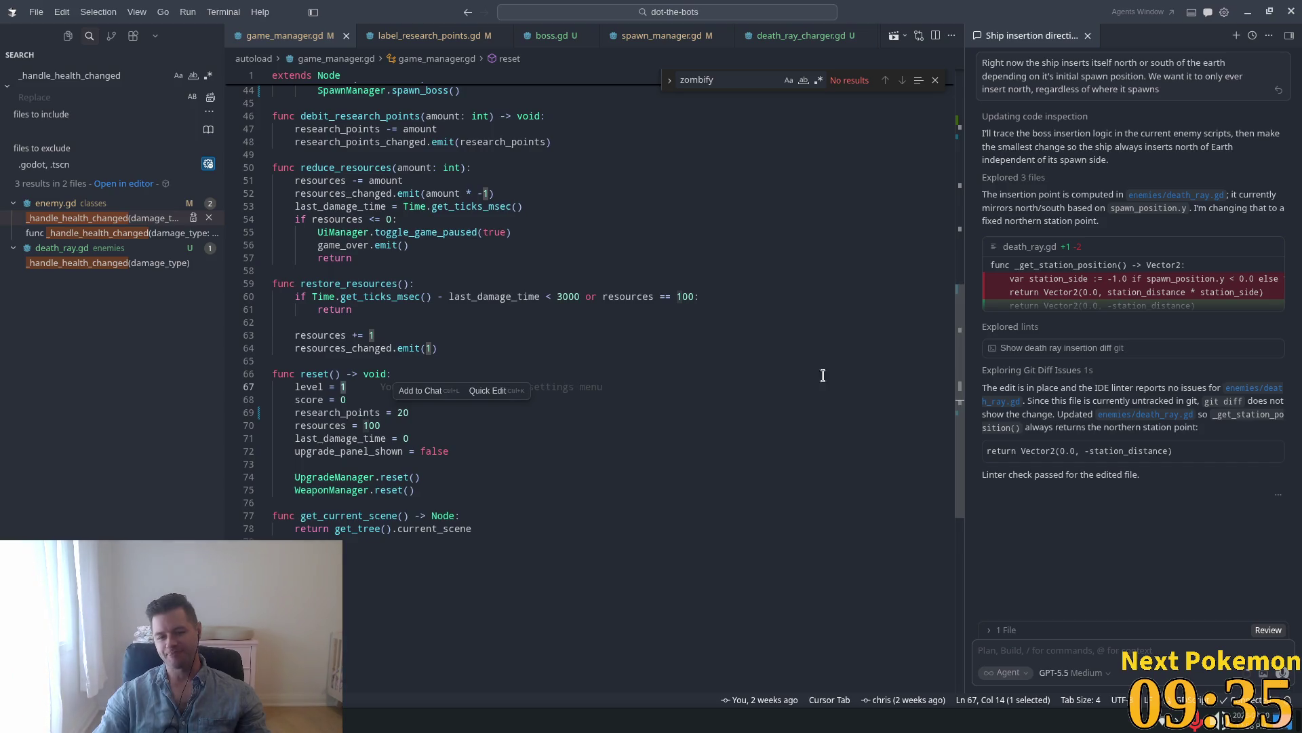
left_click(418, 365)
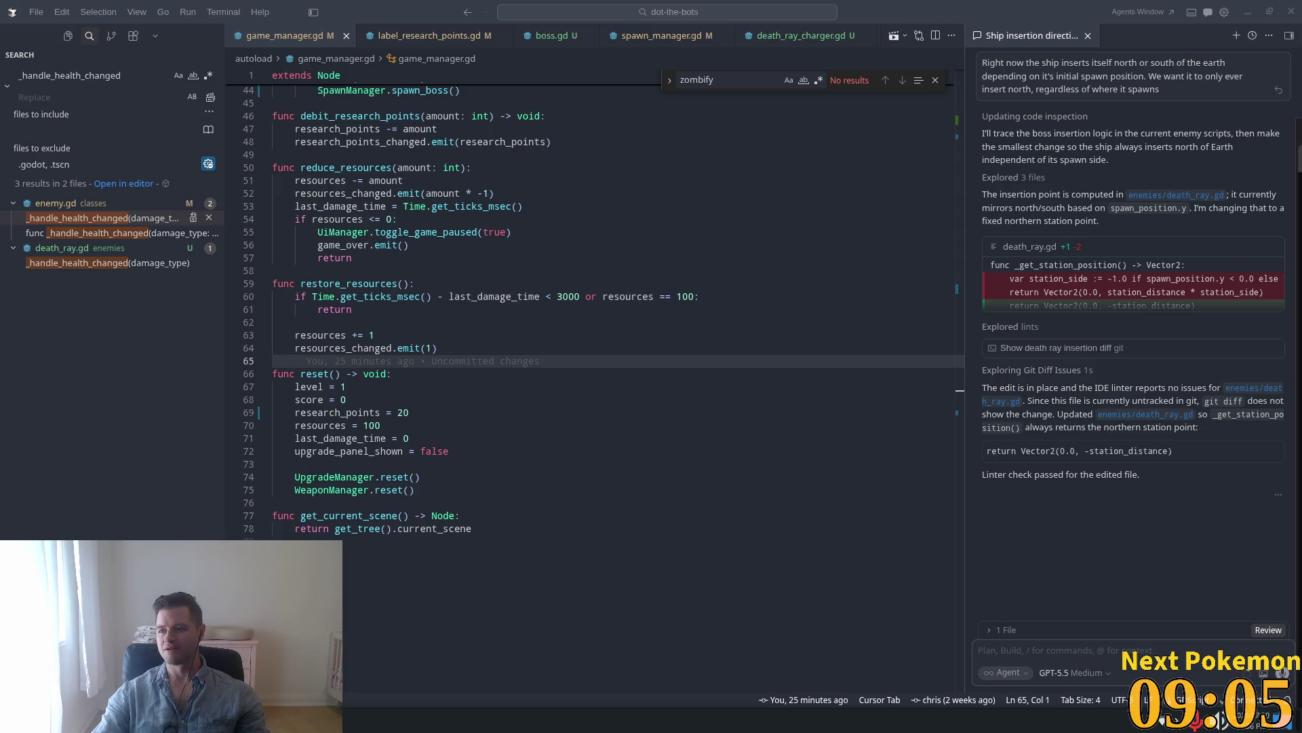
key("alt+Tab")
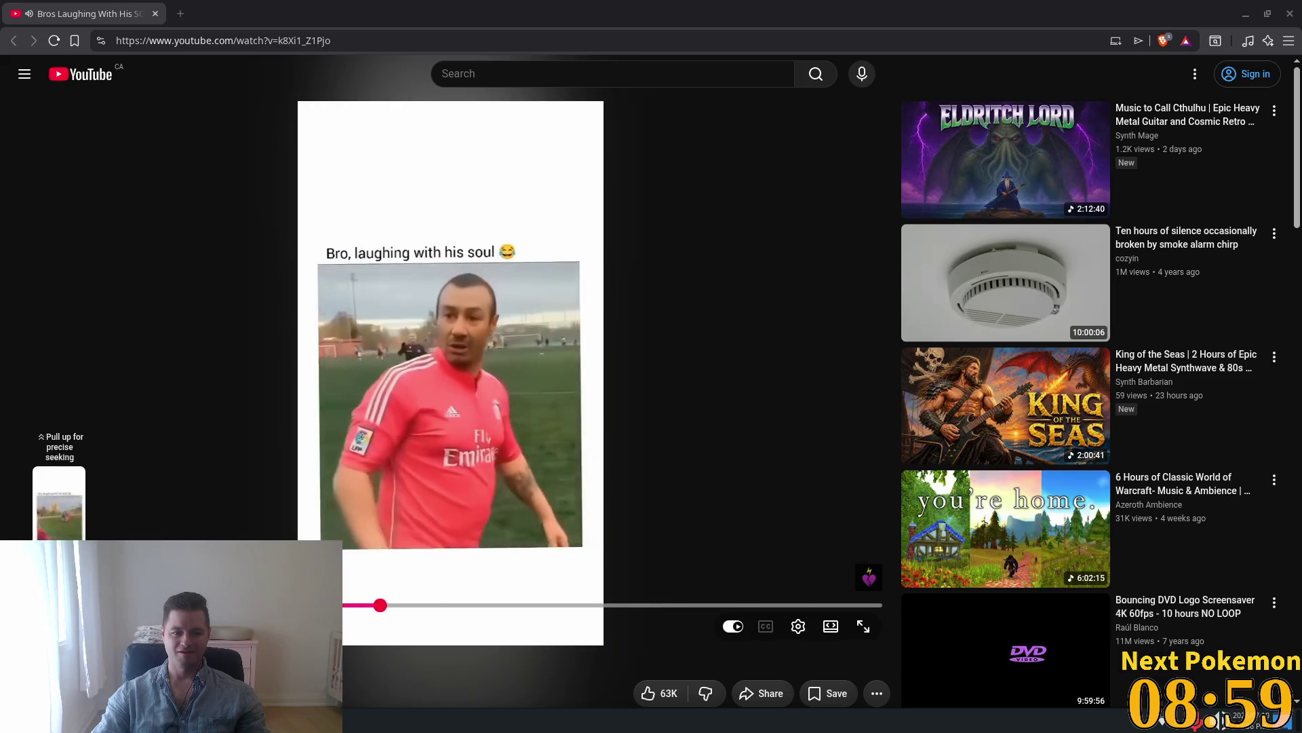
Rewind the 'Bro, laughing with his soul' Short, pause and resume it twice, then return to Cursor.
left_click(52, 602)
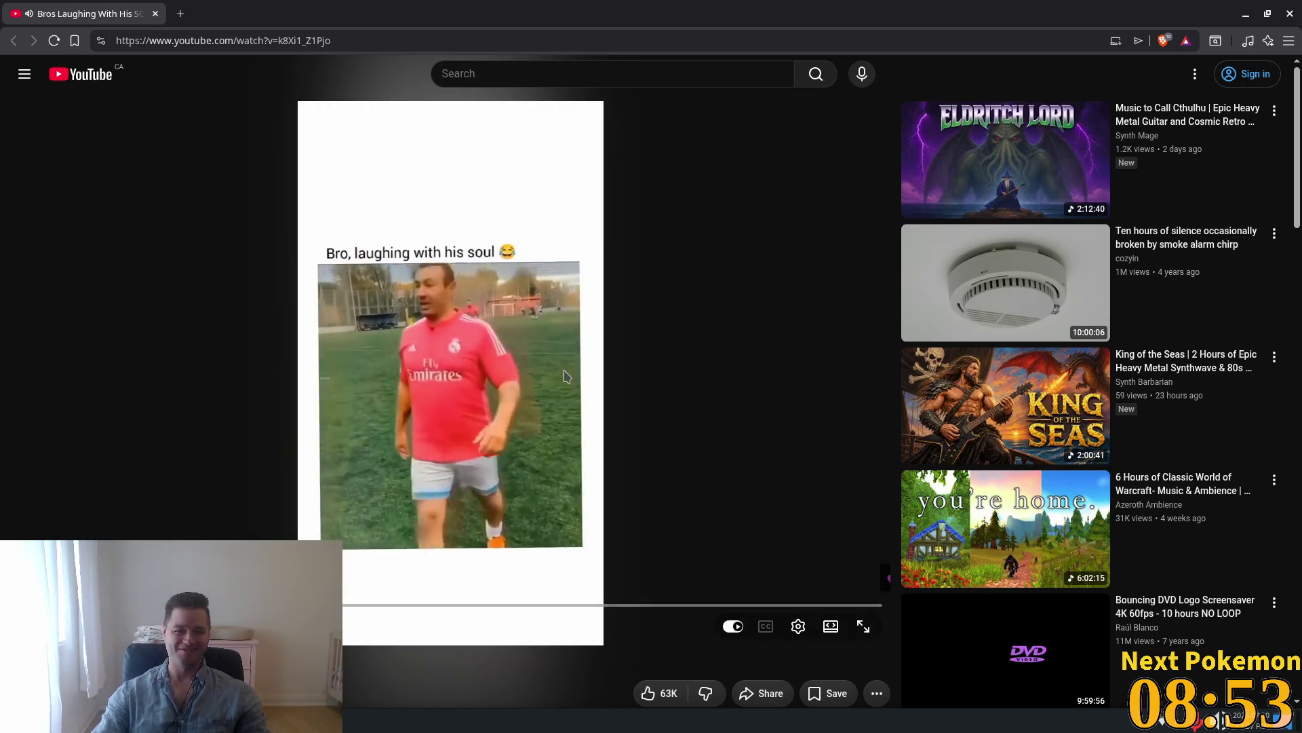
left_click(636, 366)
left_click(635, 367)
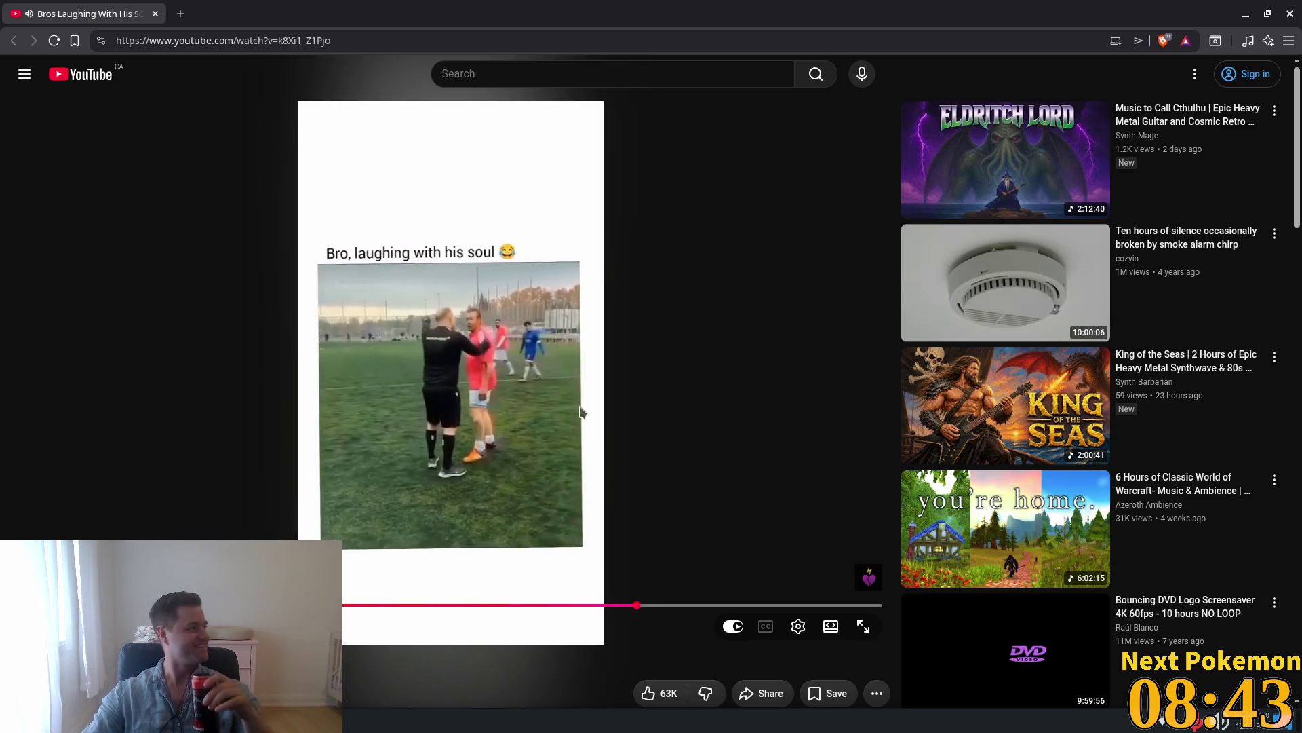
left_click(637, 371)
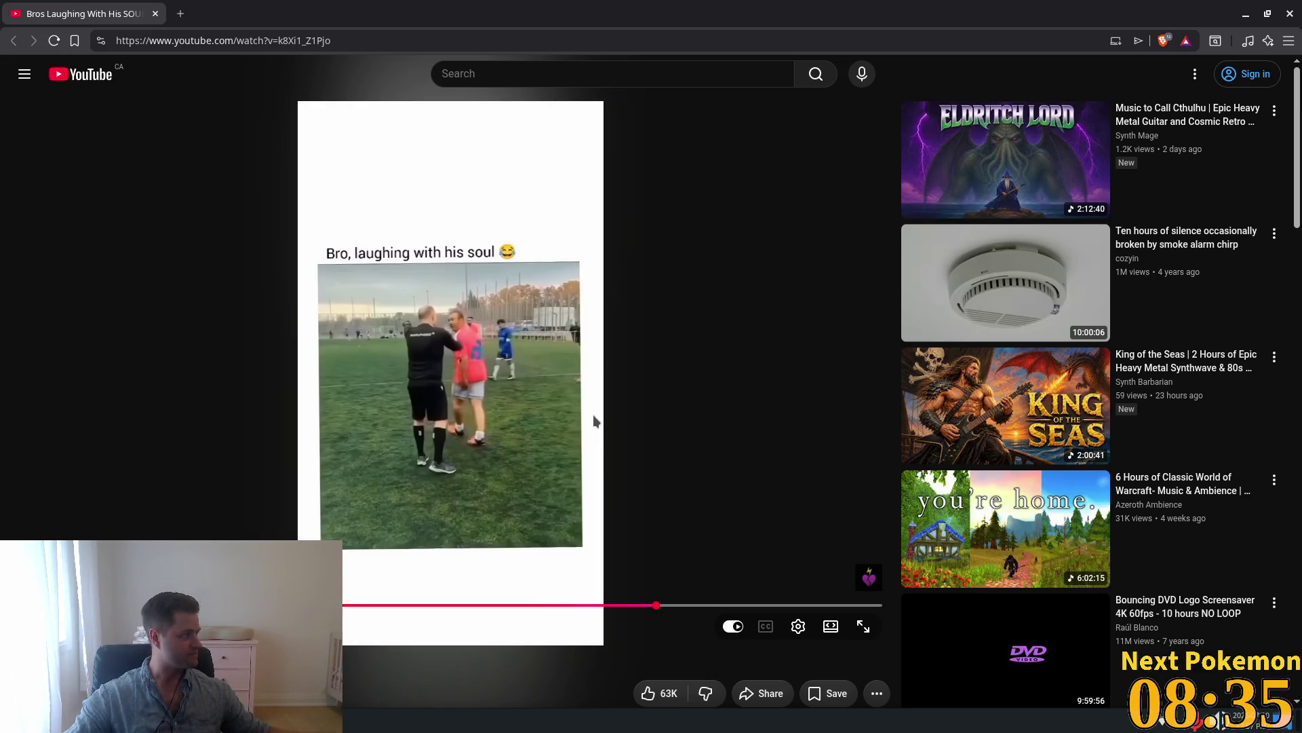
left_click(675, 331)
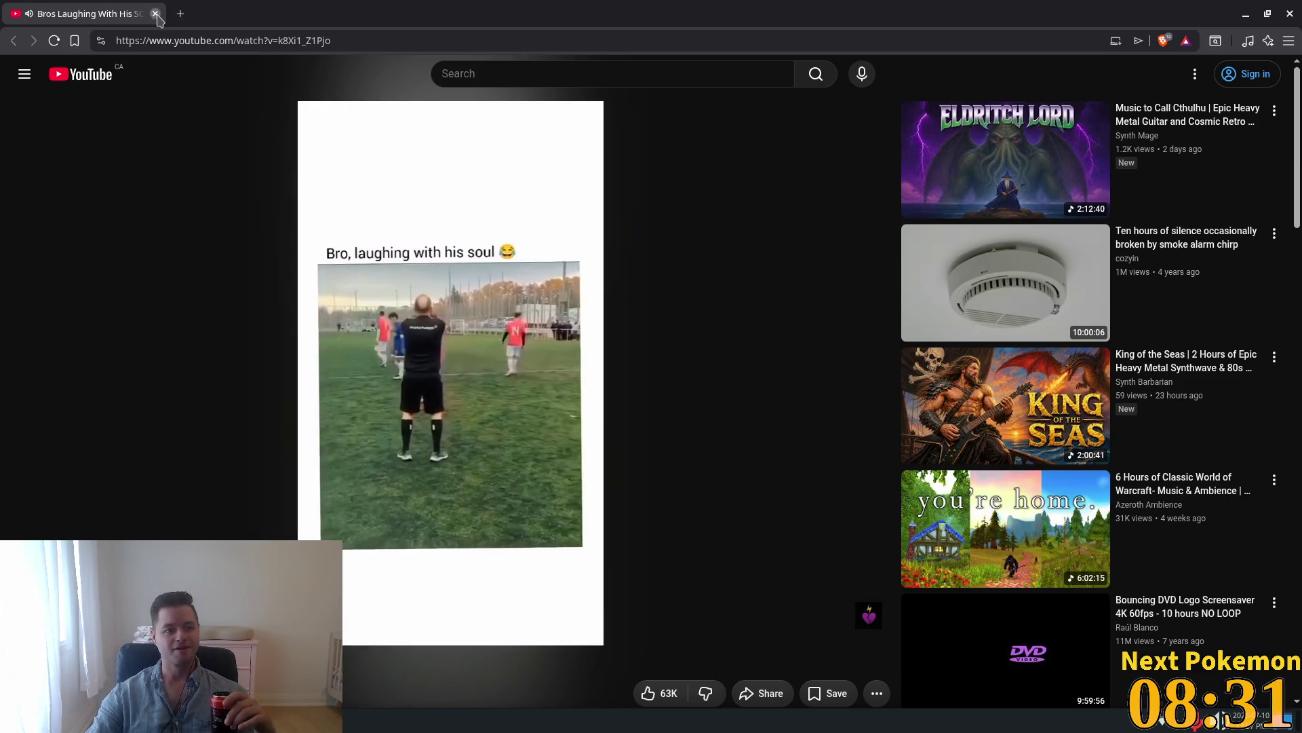
key("alt+Tab")
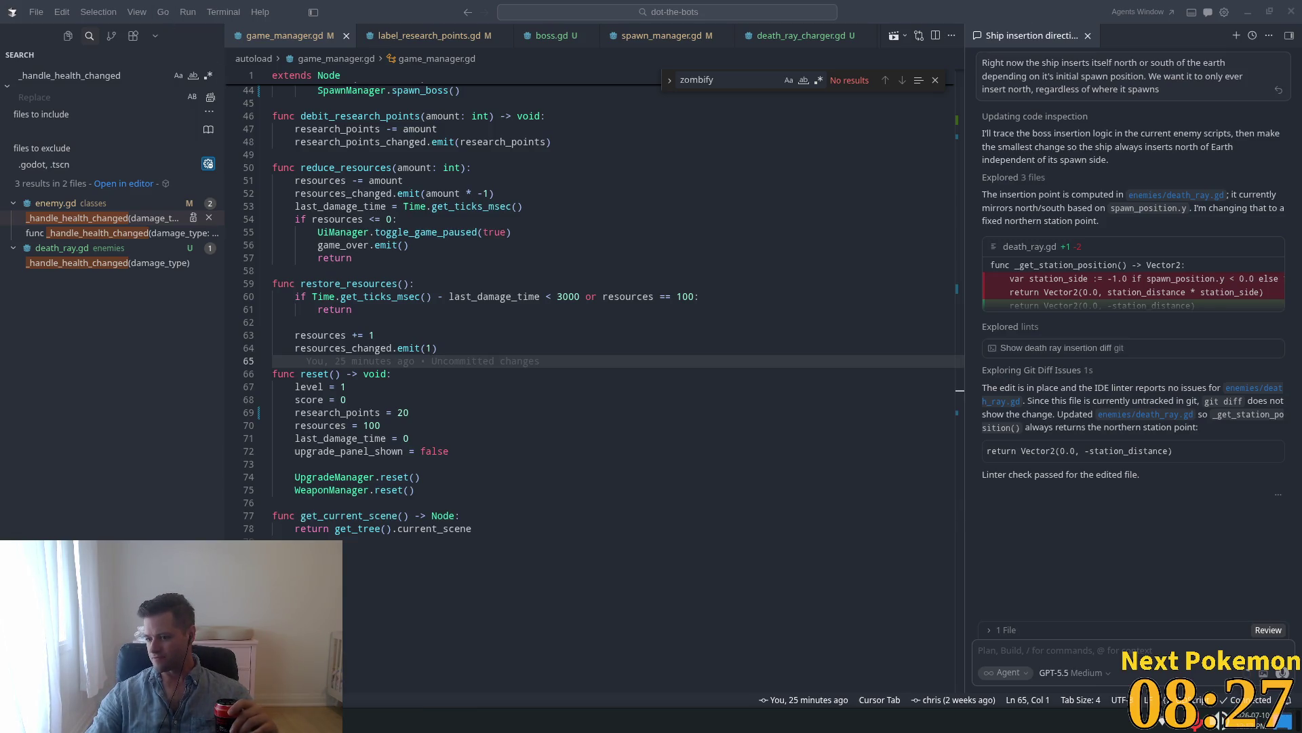
Switch to the Brave window playing the Bobby Lee MADtv sketch.
key("alt+Tab")
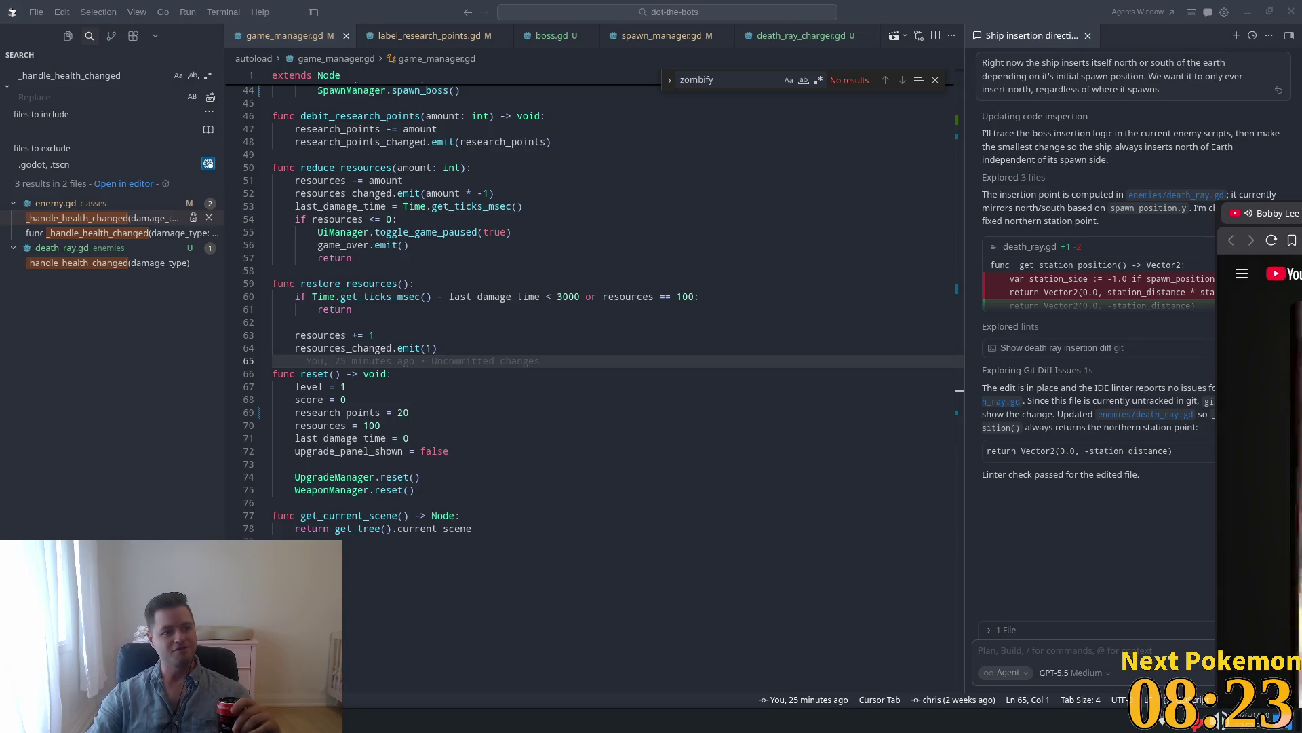
key("alt+Tab")
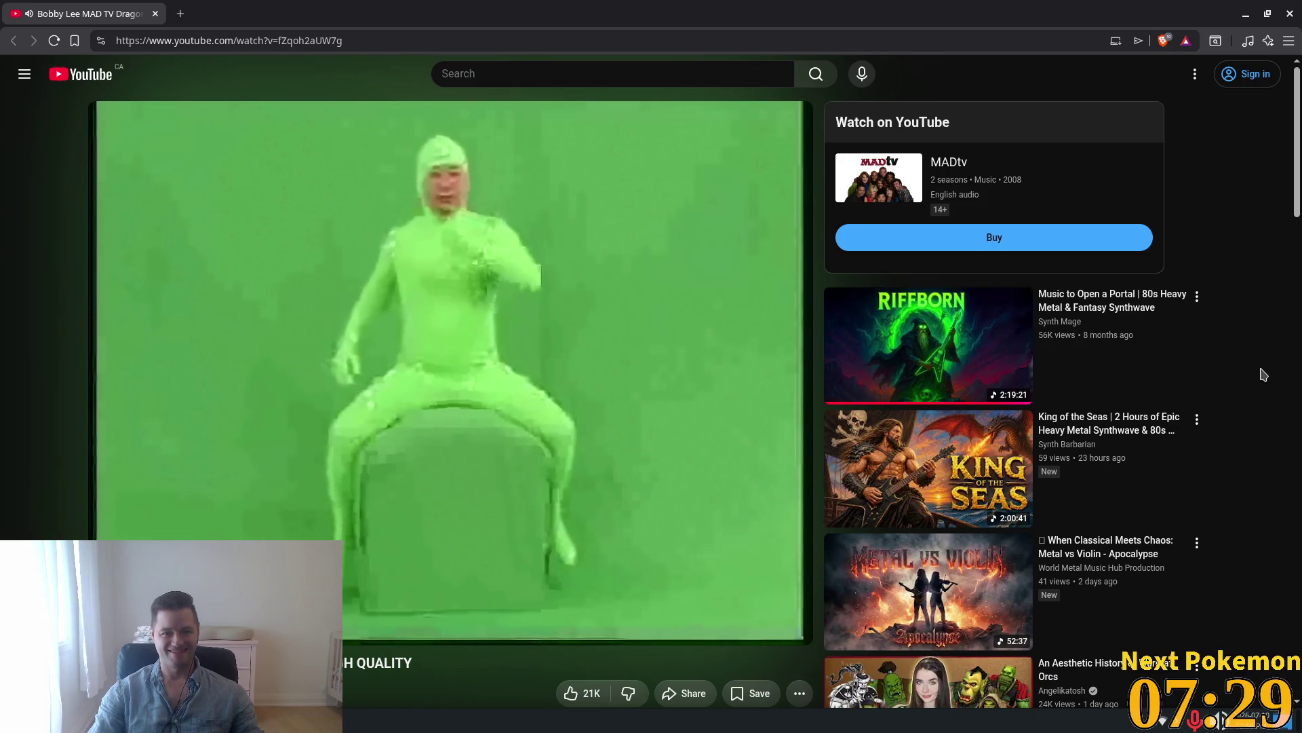
Check the MADtv video's quality options, pause the sketch, and go back to Cursor.
left_click(723, 629)
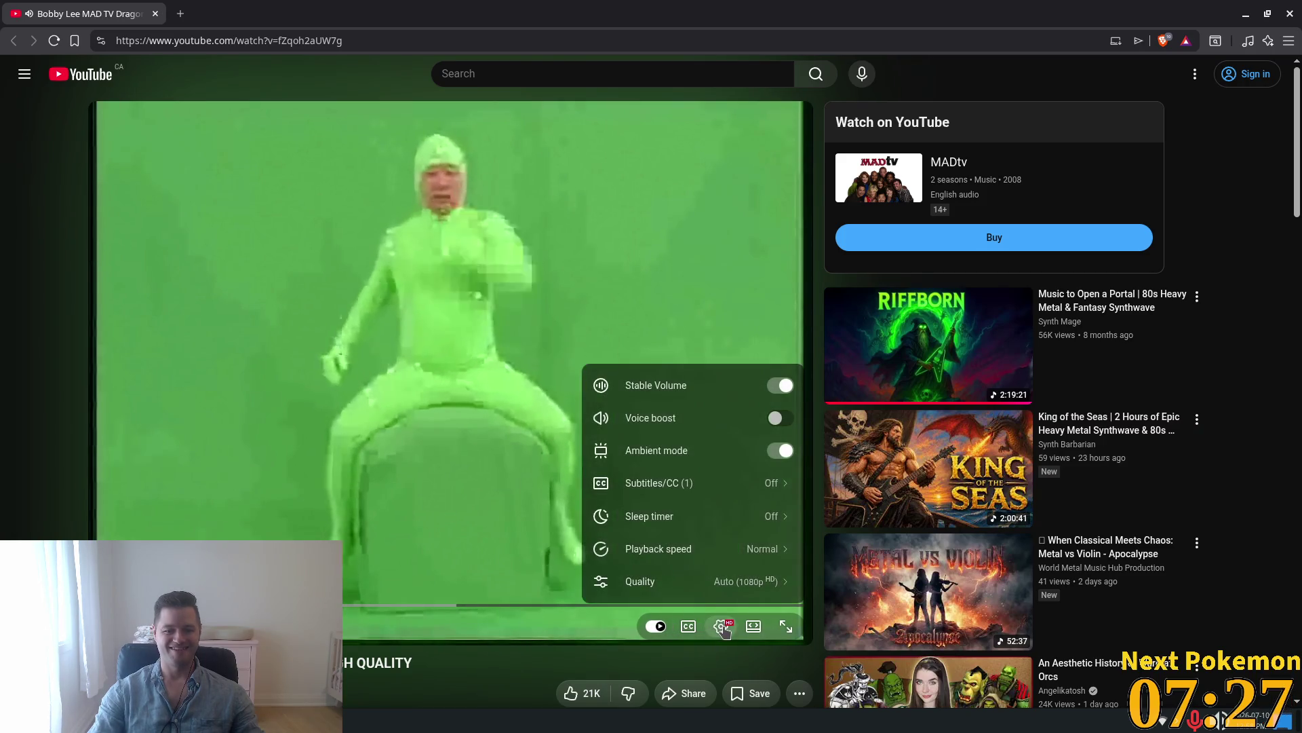
left_click(736, 584)
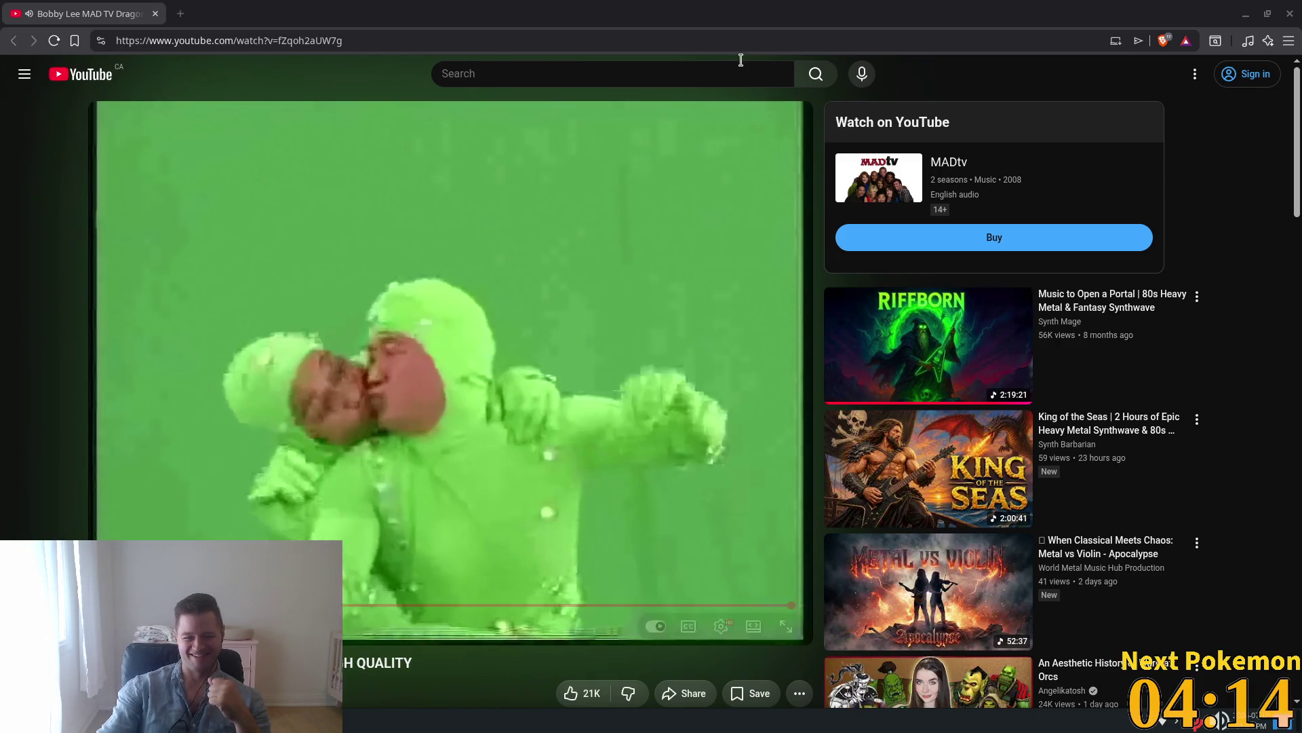
left_click(429, 240)
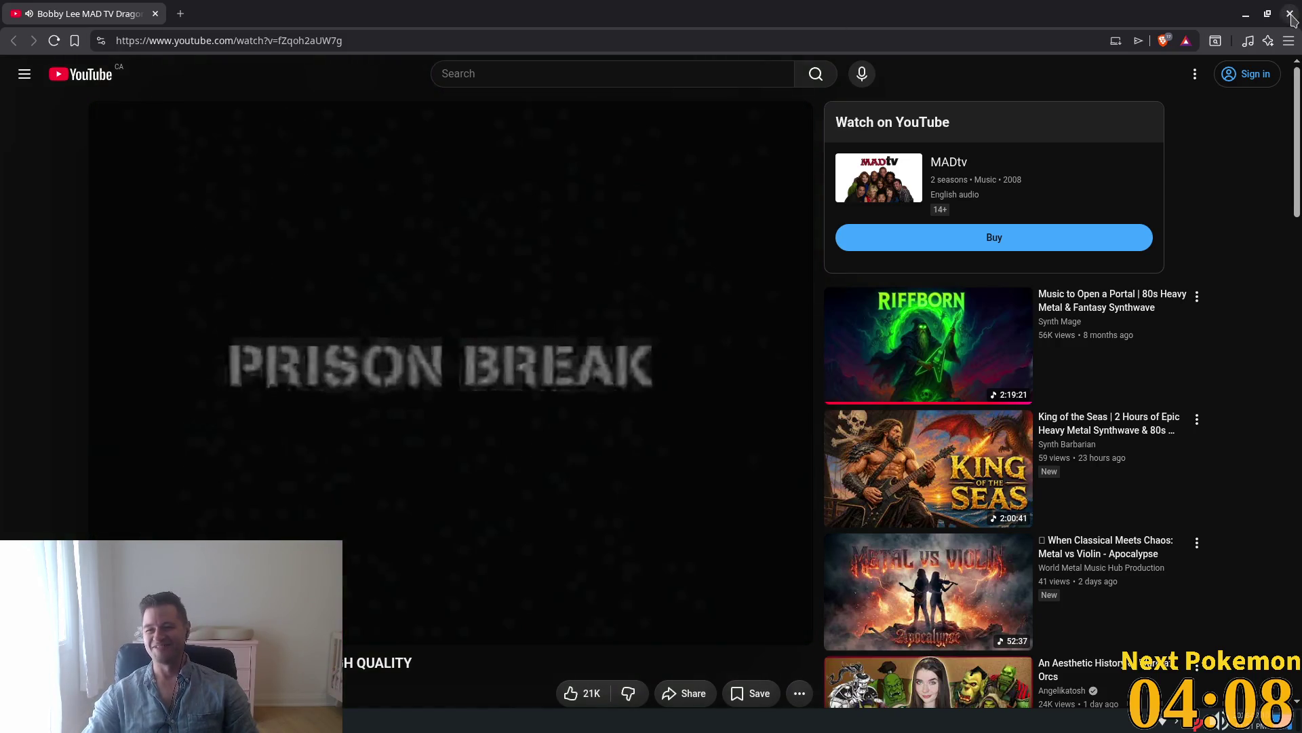
key("alt+Tab")
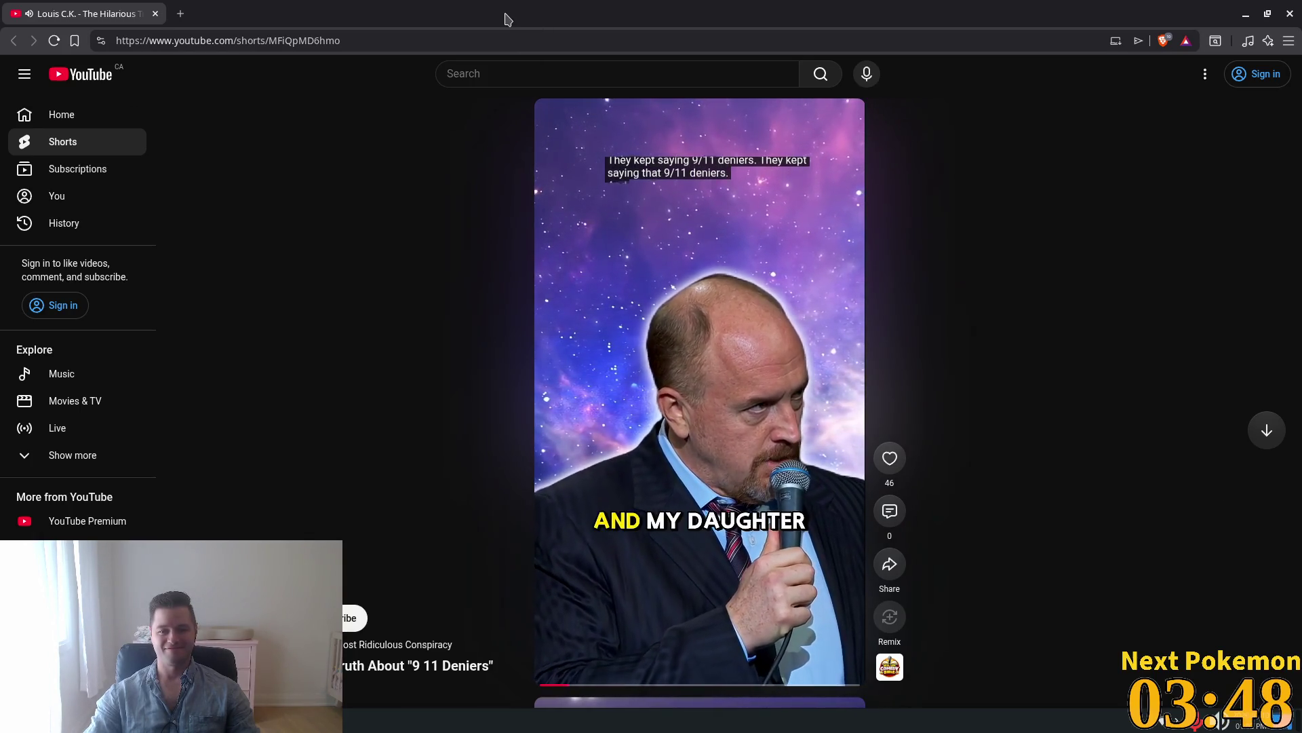
Switch workspaces from YouTube back to Cursor showing game_manager.gd.
key("ctrl+super+Left")
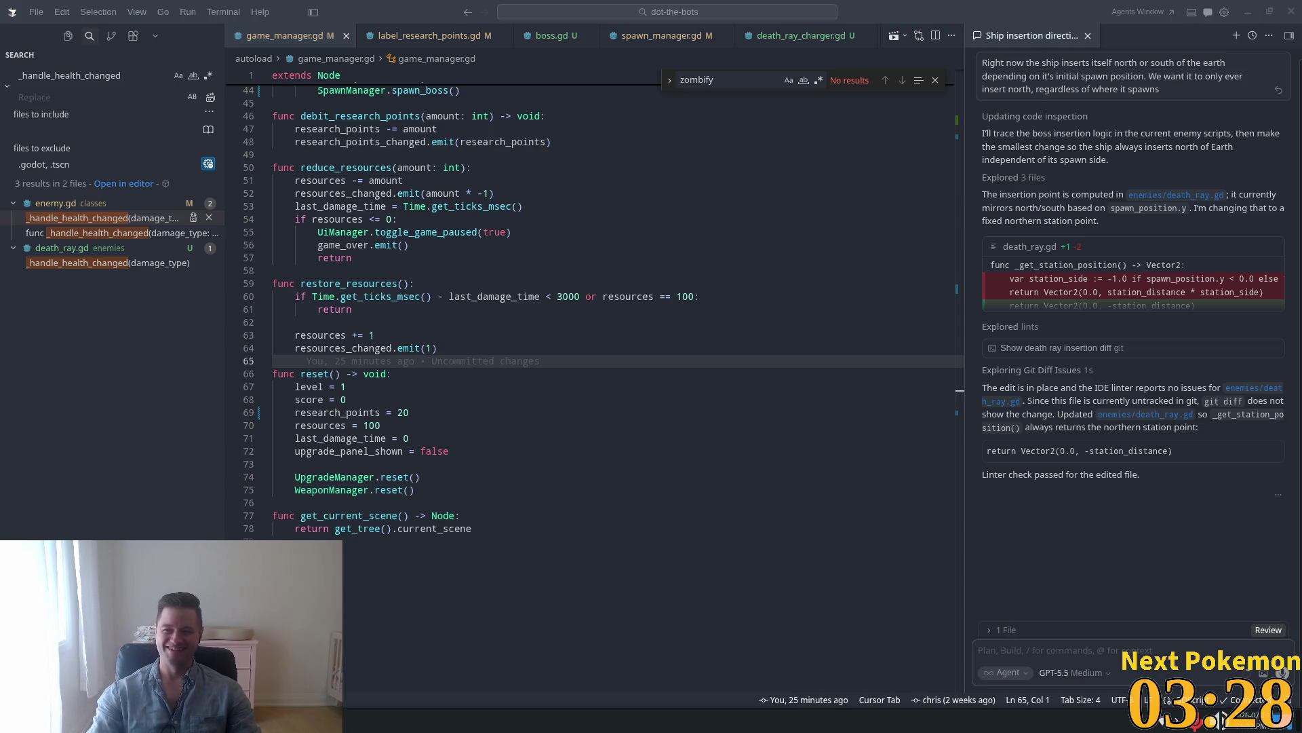
Switch from Cursor's game_manager.gd to the browser playing the YouTube Short.
key("alt+Tab")
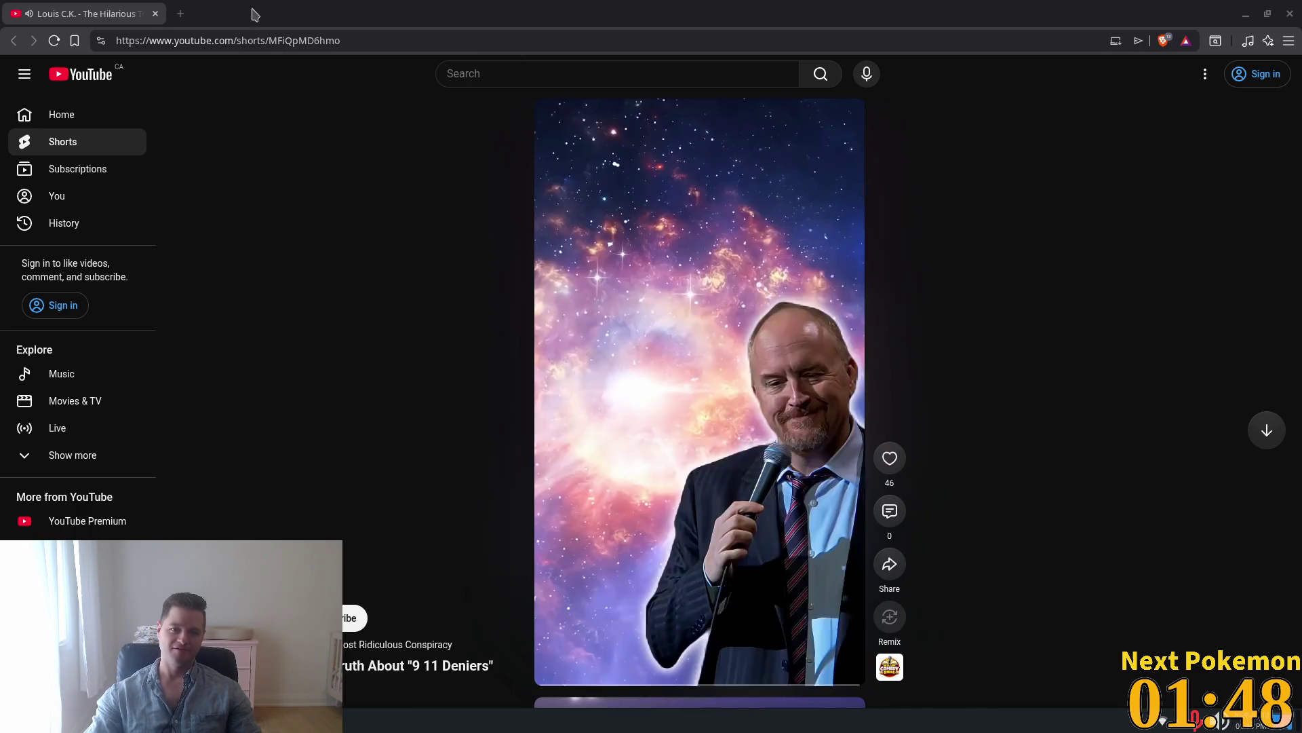
Return from the '9 11 Deniers' Short to game_manager.gd's reset function in Cursor.
key("alt+Tab")
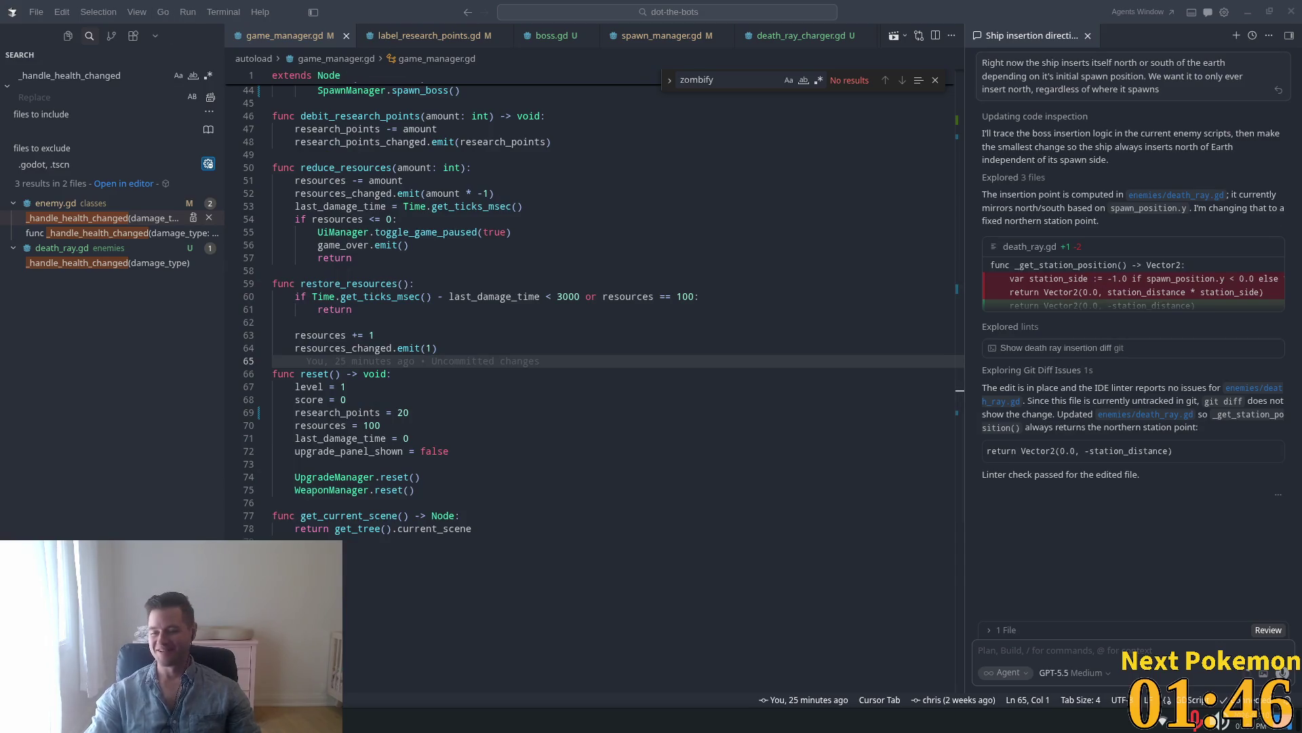
left_click(610, 206)
scroll(612, 289, "up", 3)
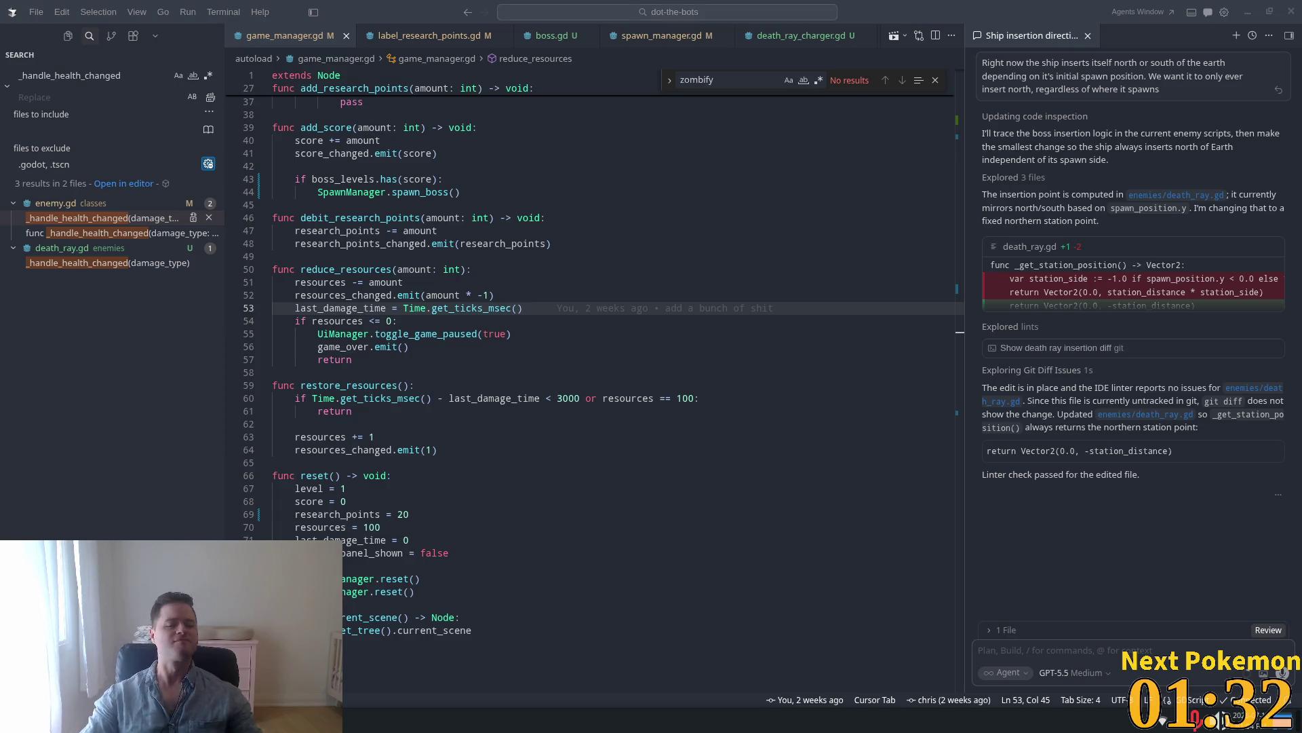
left_click(597, 411)
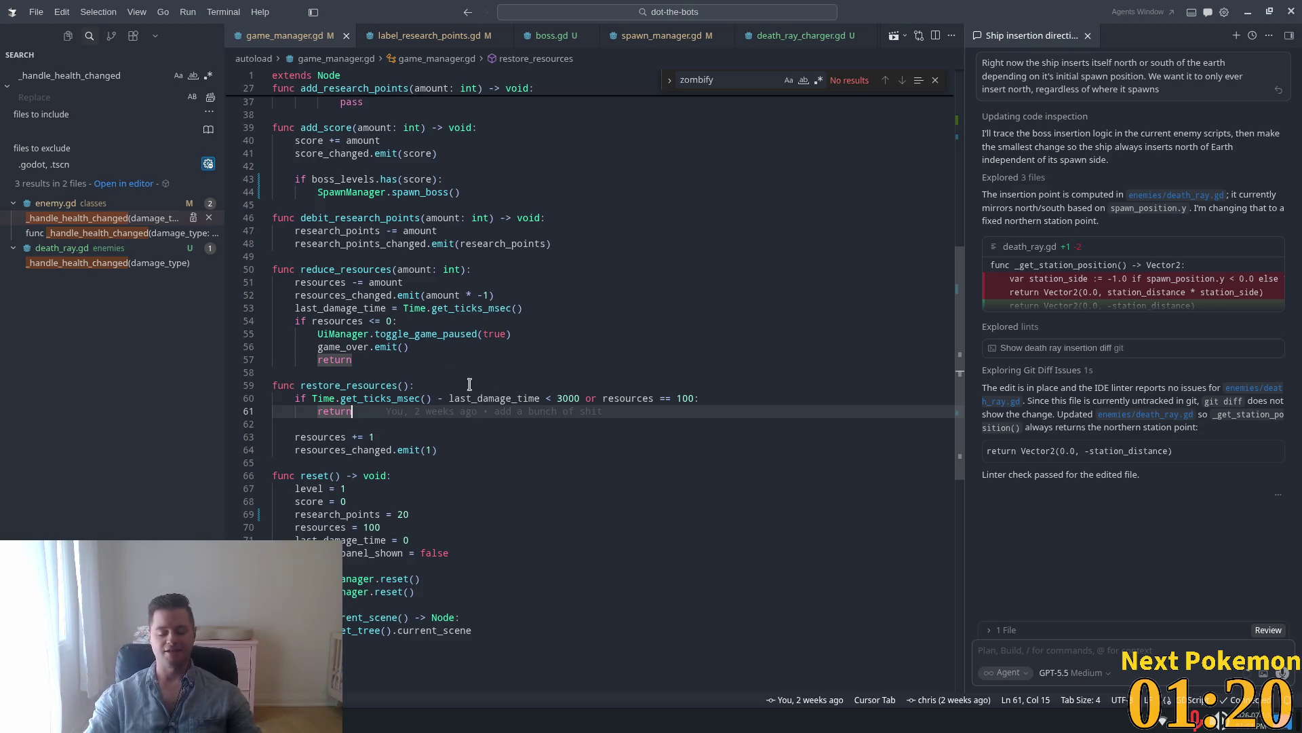
left_click(656, 359)
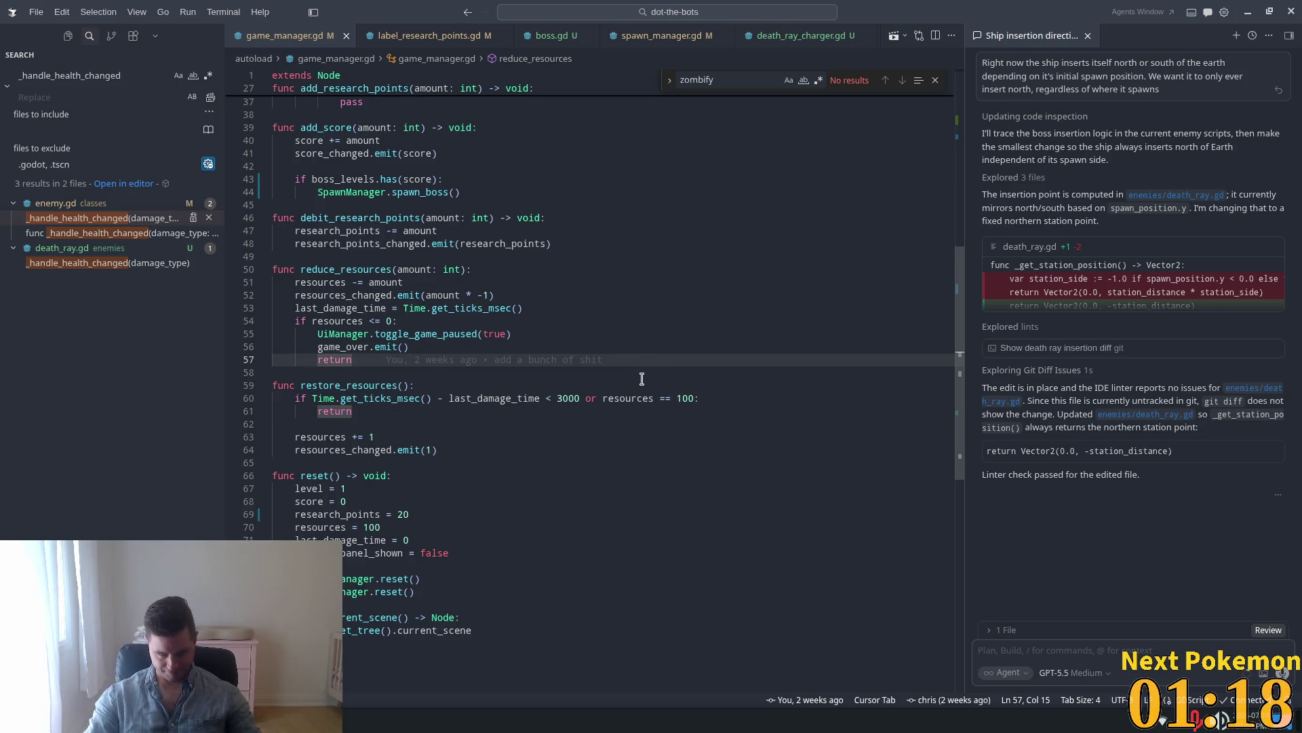
left_click(438, 280)
scroll(495, 349, "up", 5)
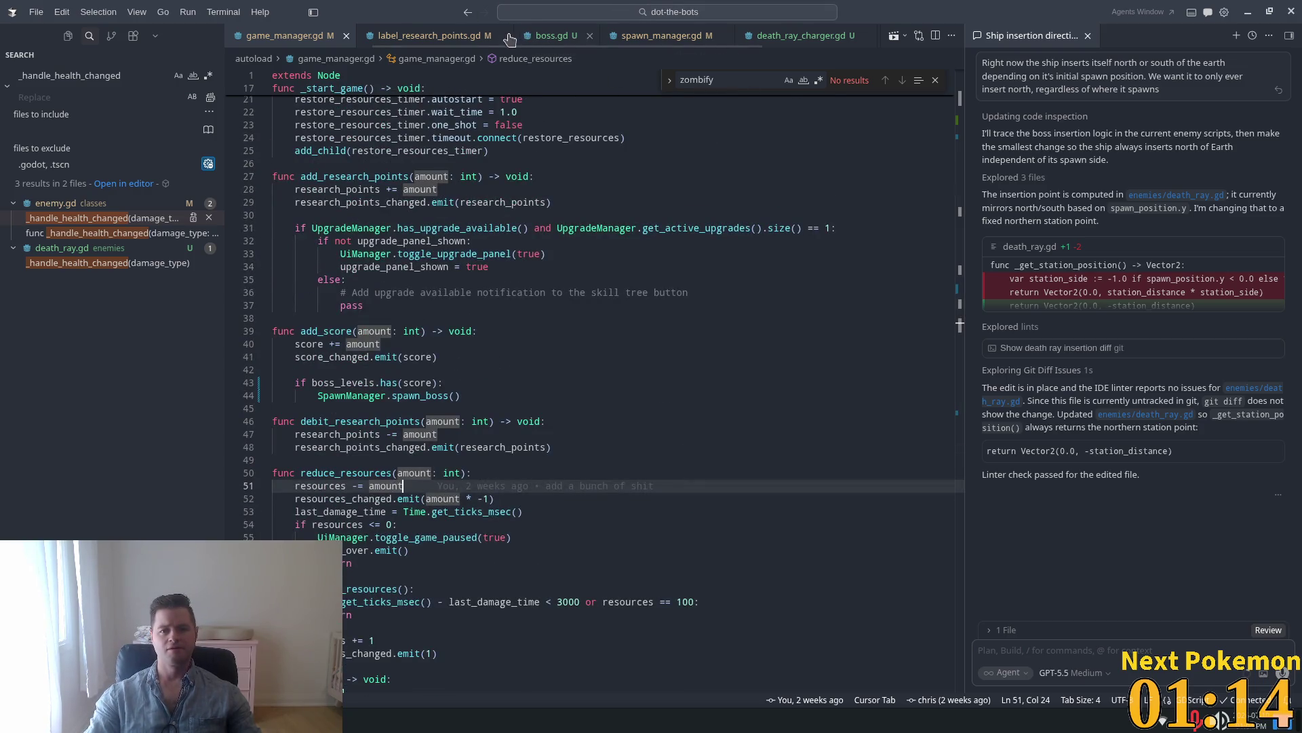
left_click(662, 41)
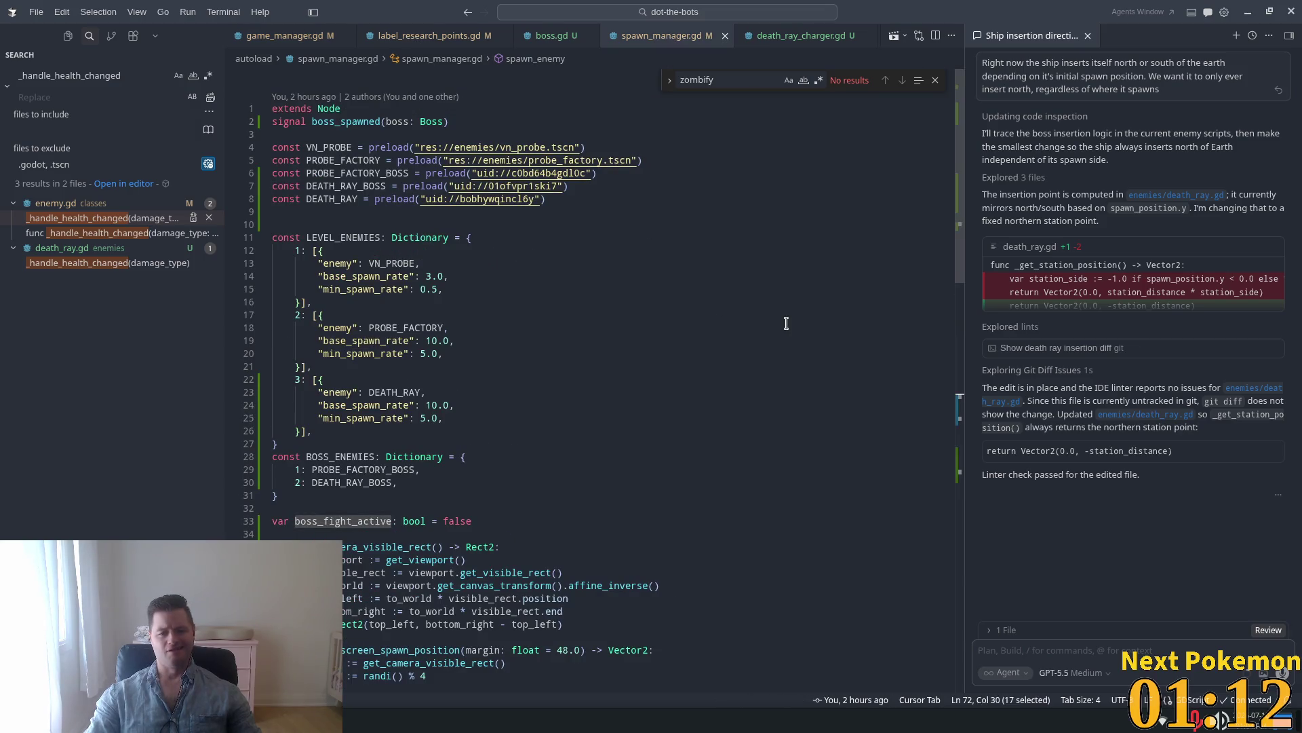
scroll(777, 335, "down", 5)
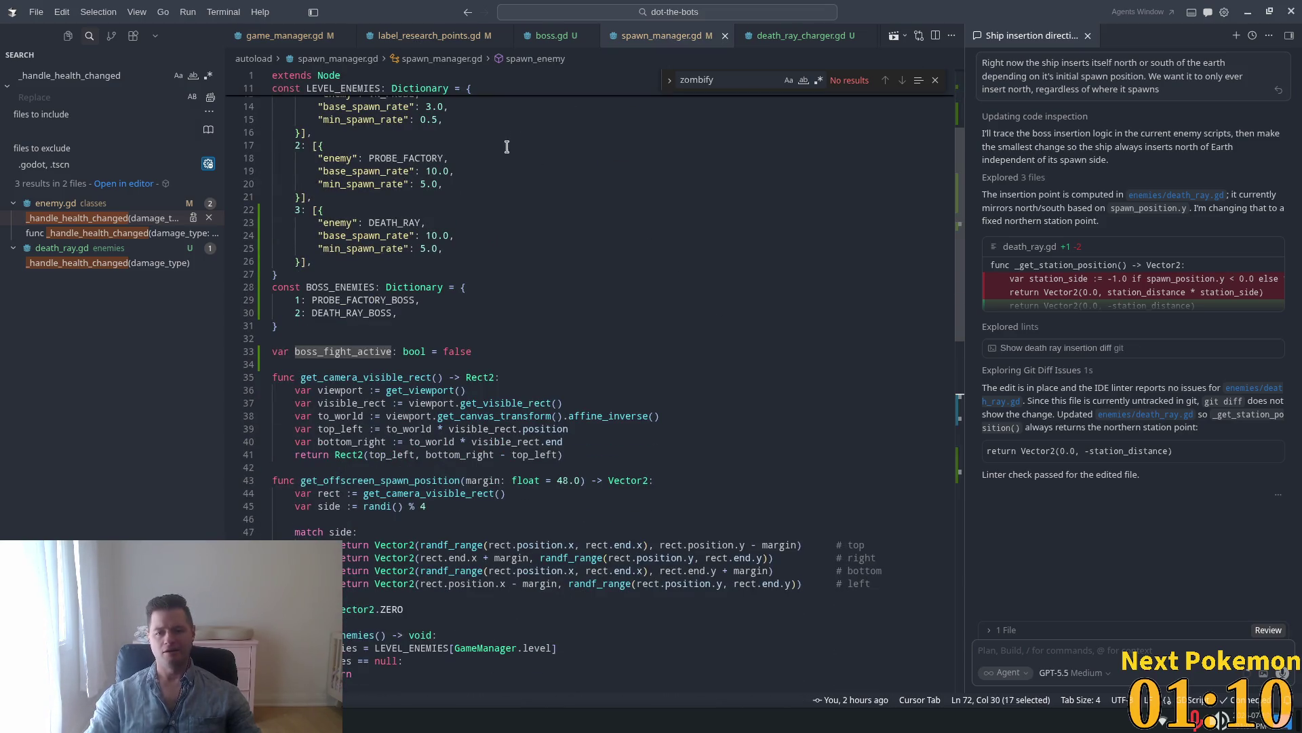
key("ctrl+Tab")
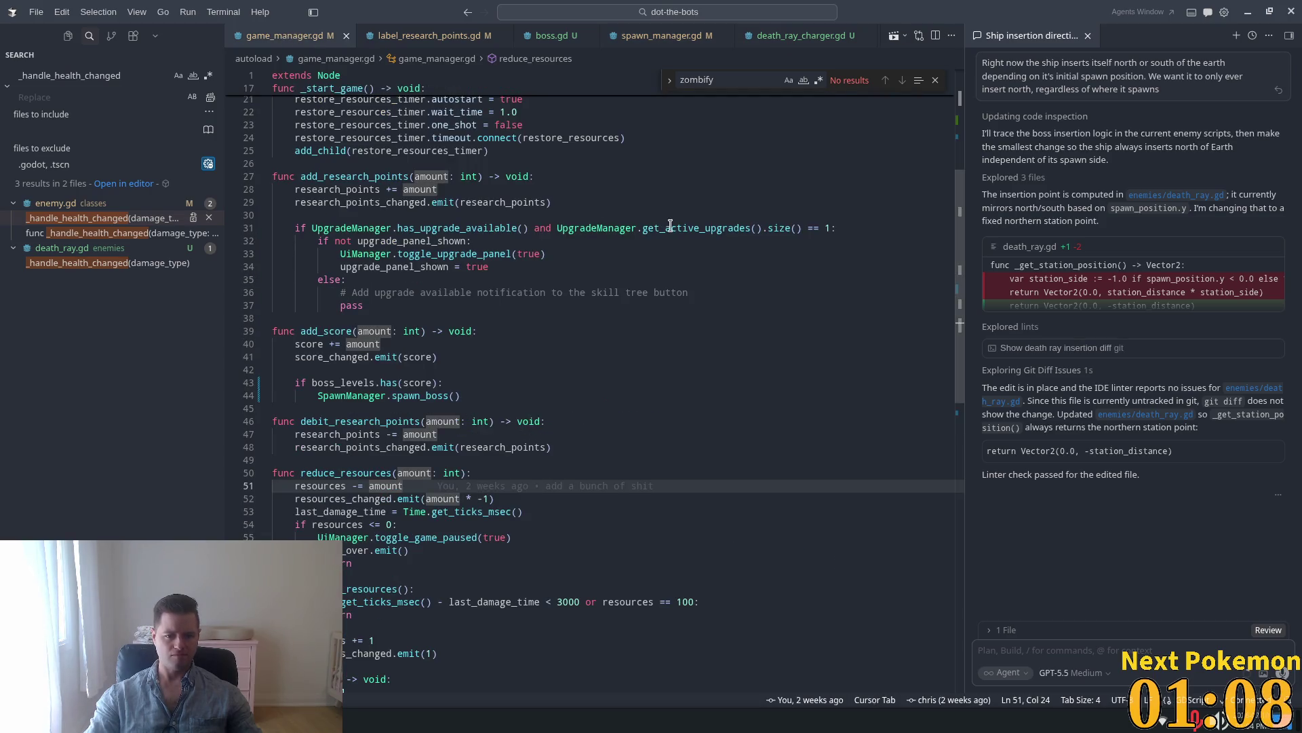
scroll(598, 418, "down", 6)
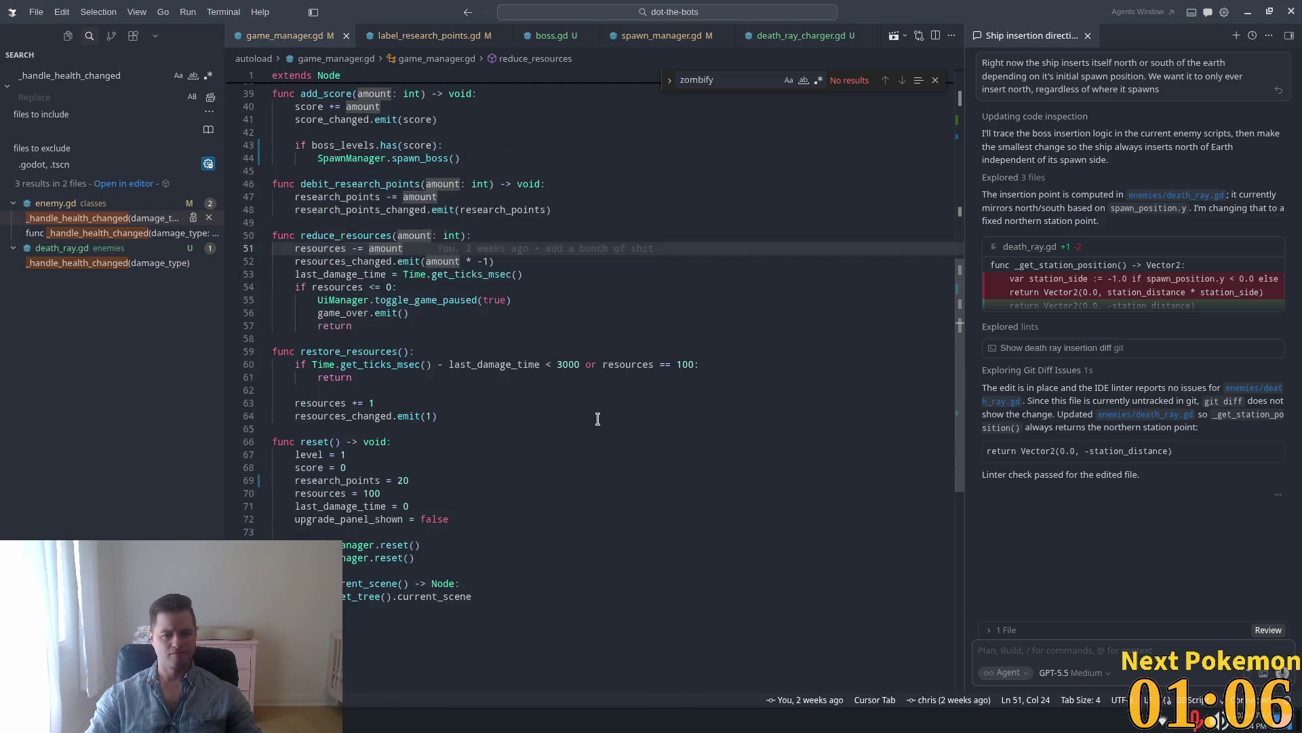
scroll(597, 418, "down", 3)
left_click(579, 406)
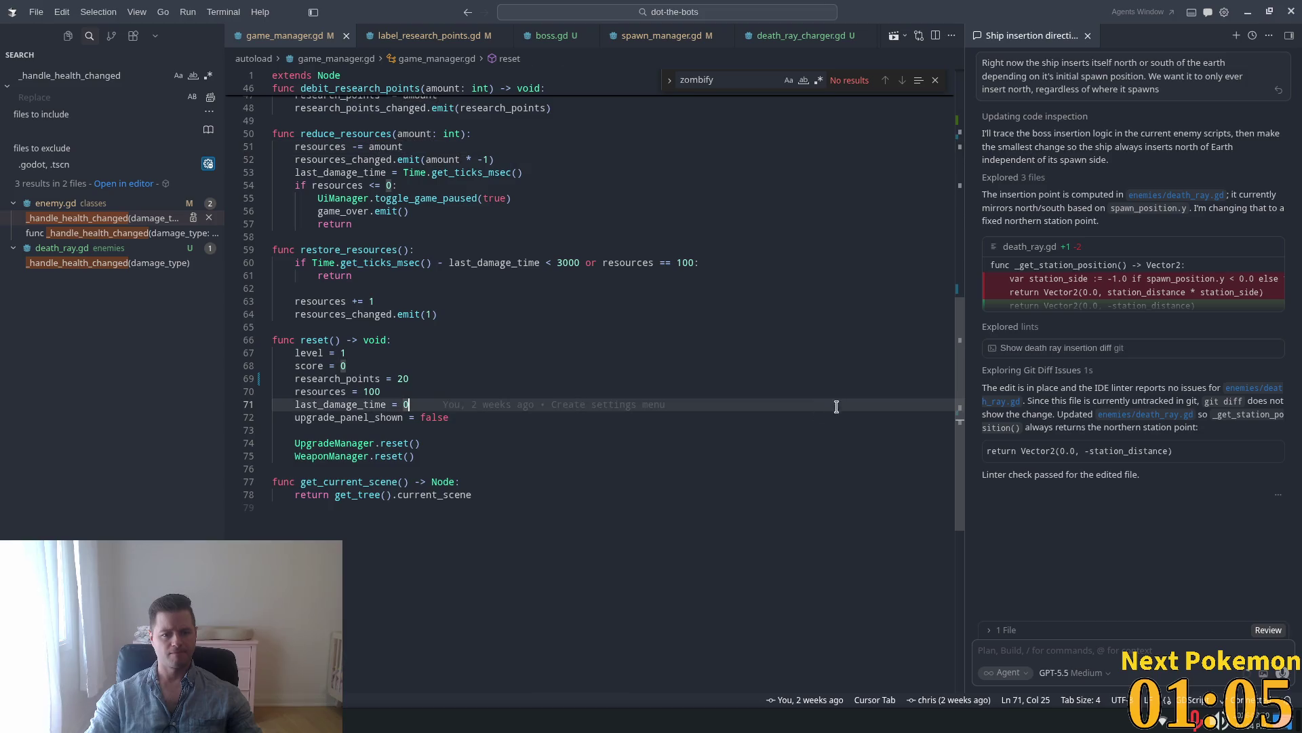
Search the project for 'take_dama' and open enemy.gd at its take_damage function.
double_click(57, 76)
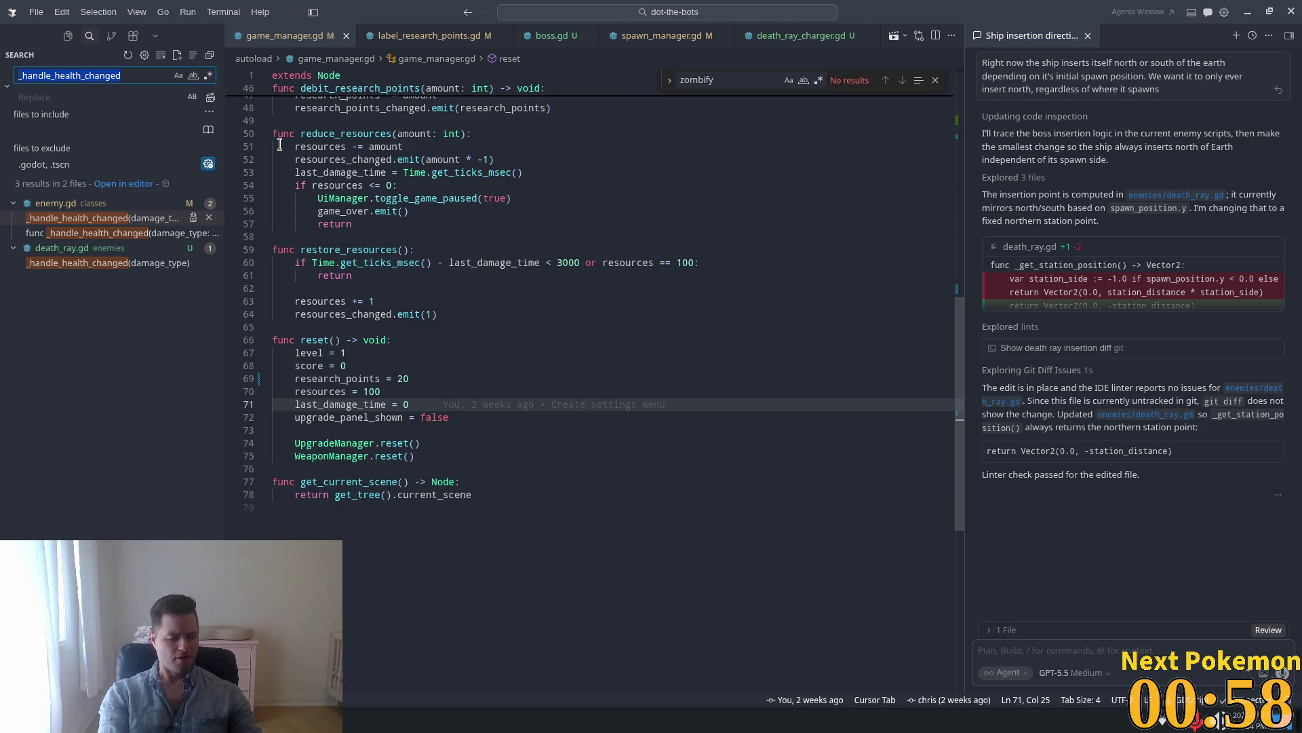
type("tak")
key("BackSpace")
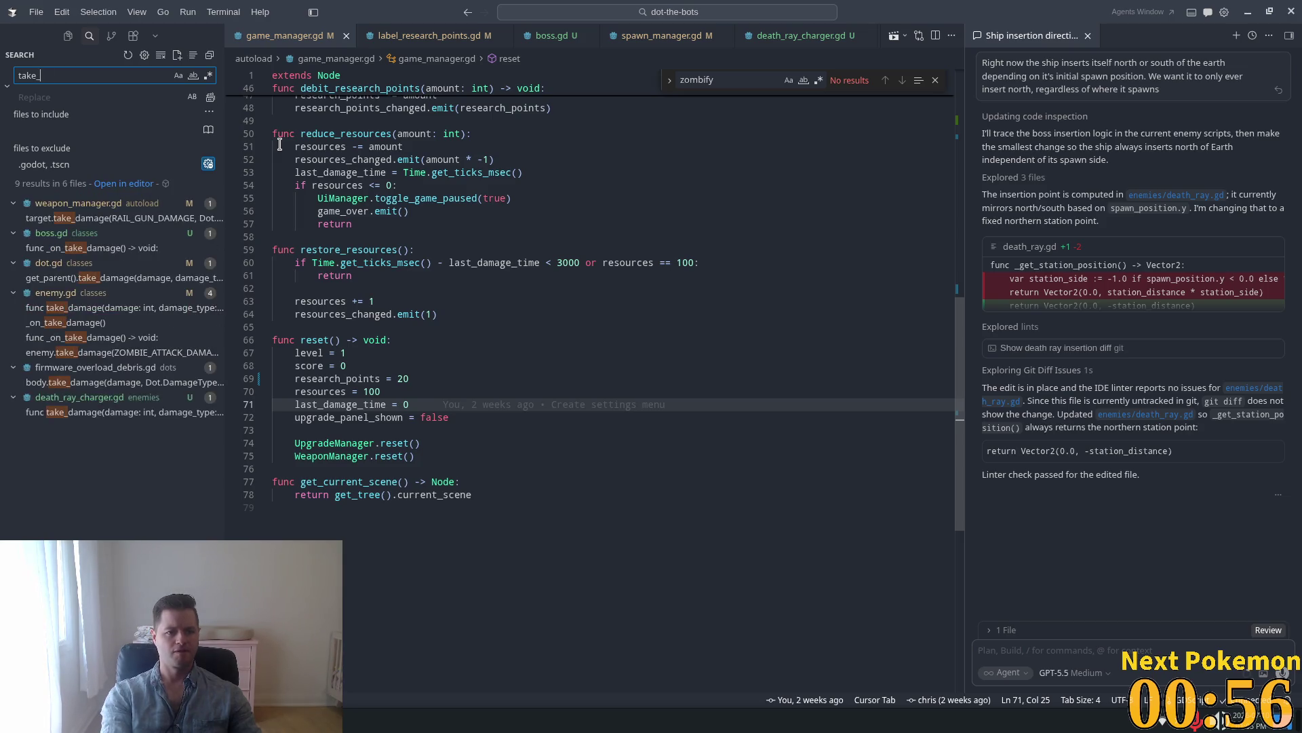
type("_dama")
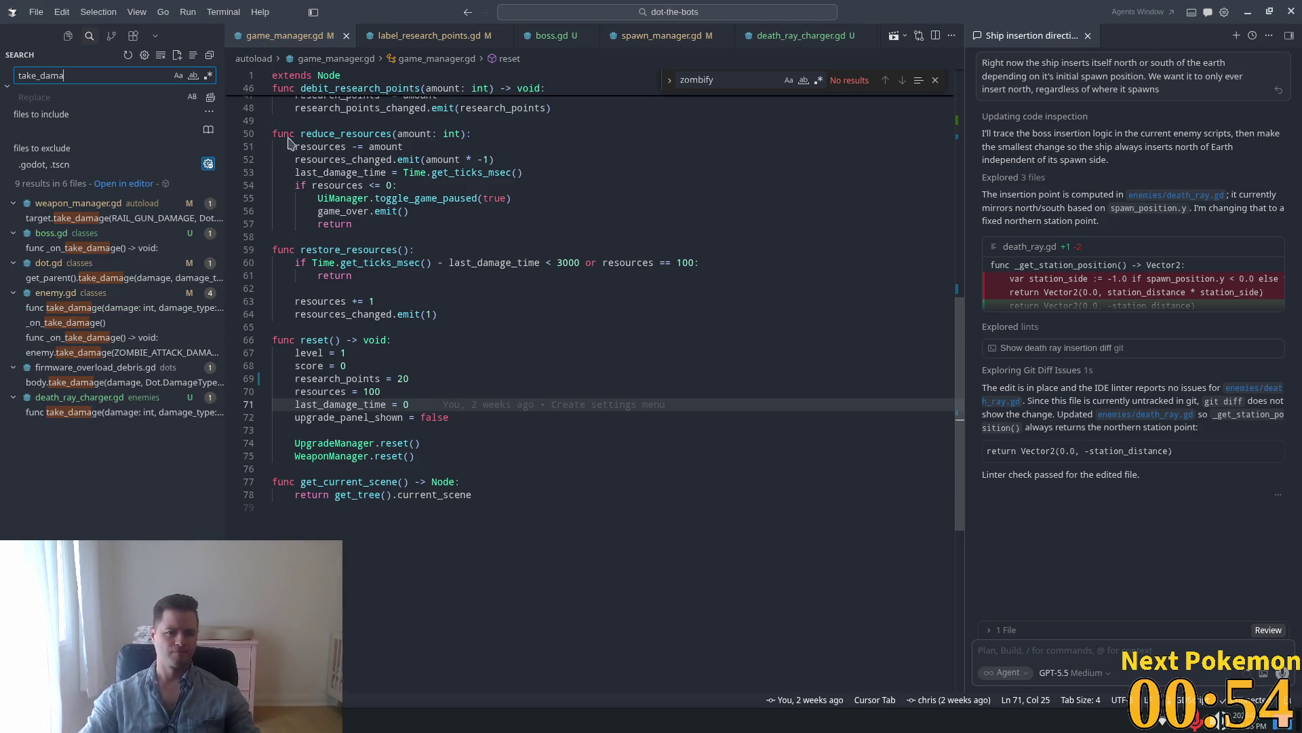
left_click(46, 307)
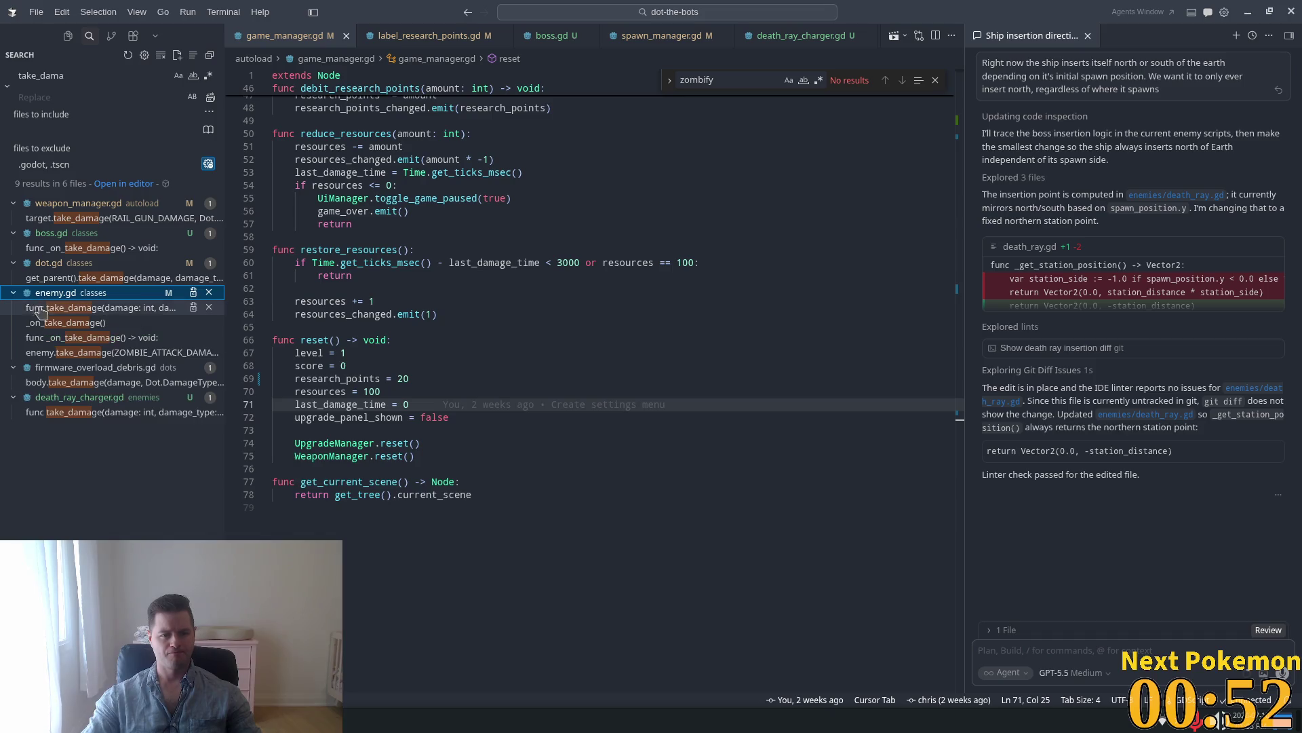
Follow take_damage through _on_take_damage and _handle_health_changed to the pre_death definition.
scroll(502, 563, "down", 3)
left_click(354, 543)
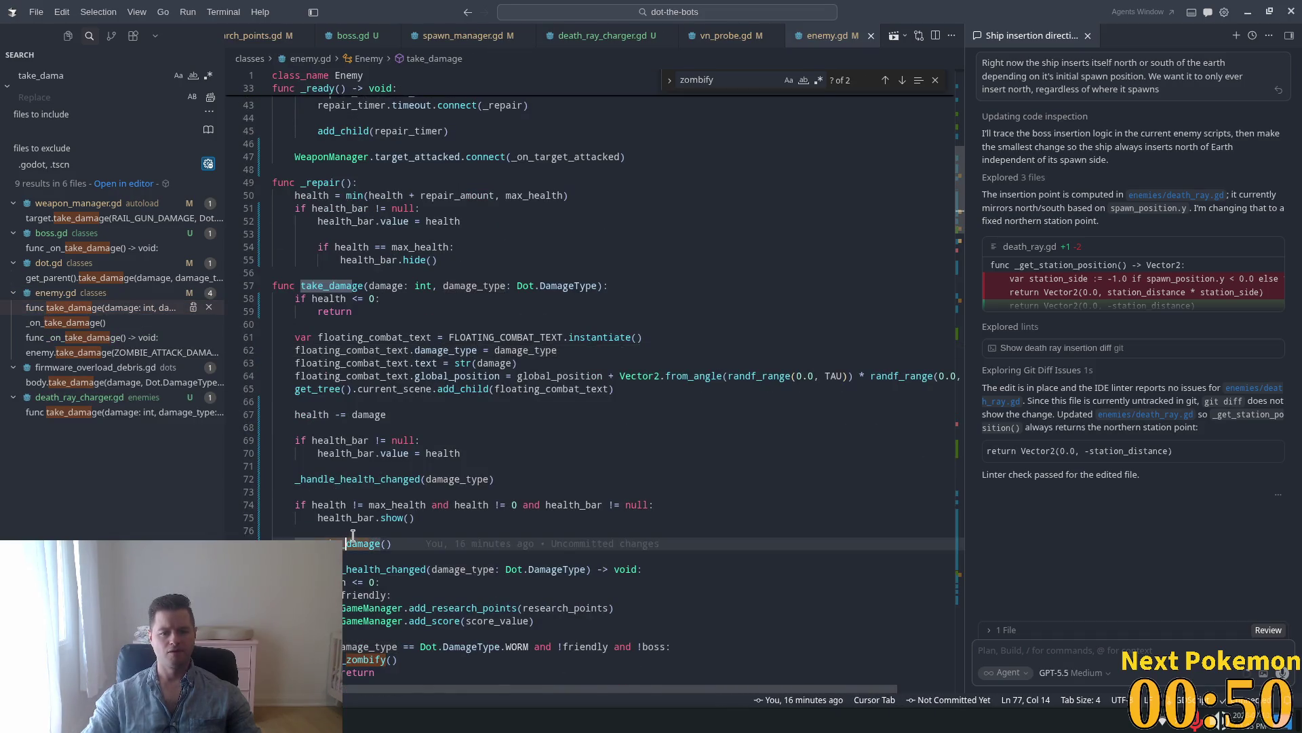
scroll(419, 512, "down", 3)
left_click(341, 340, "ctrl")
scroll(437, 422, "down", 5)
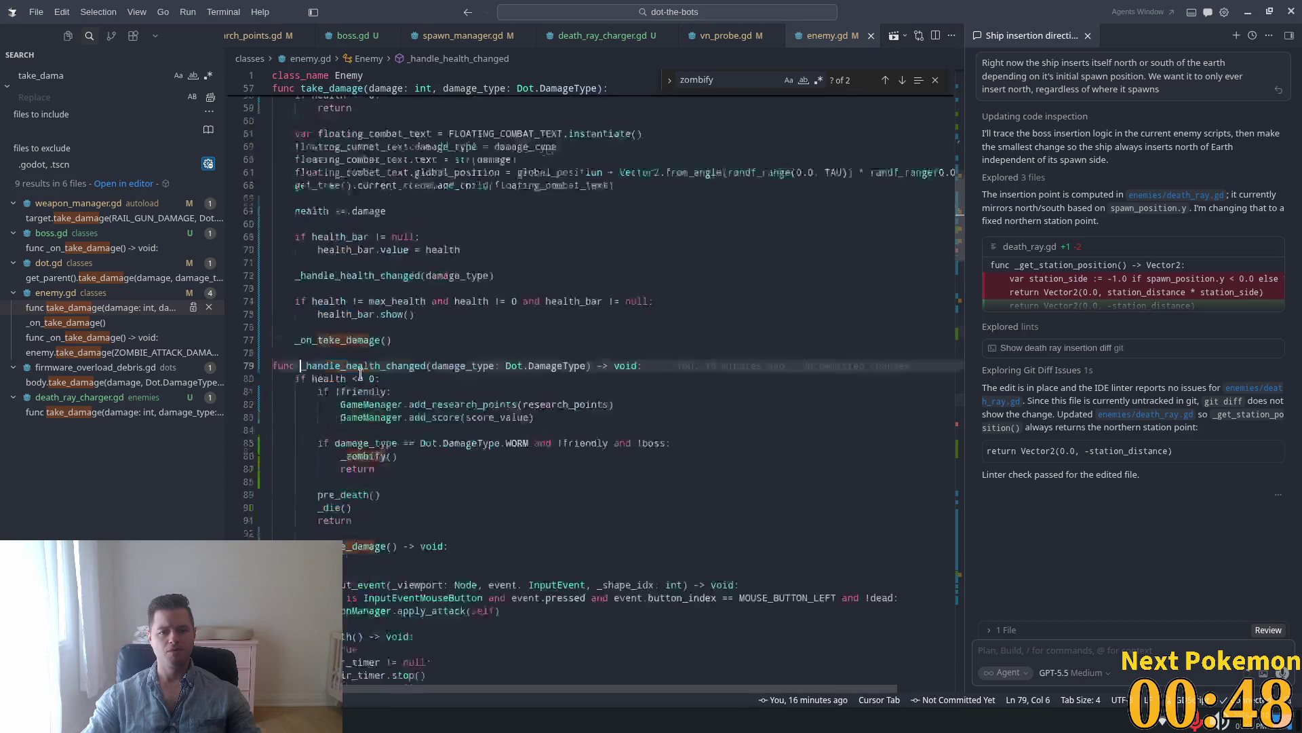
left_click(349, 358, "ctrl")
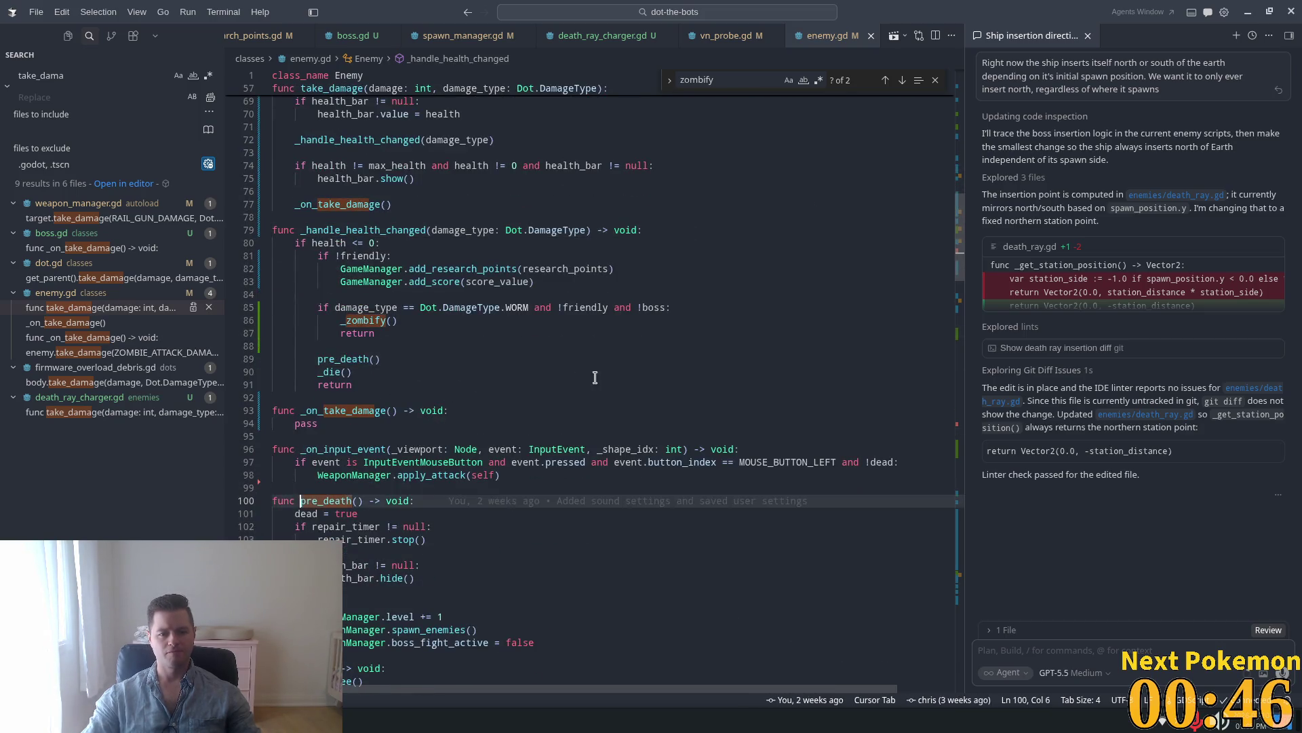
scroll(407, 379, "down", 5)
Inspect pre_death's boss branch and select the GameManager.level += 1 line.
left_click(370, 405)
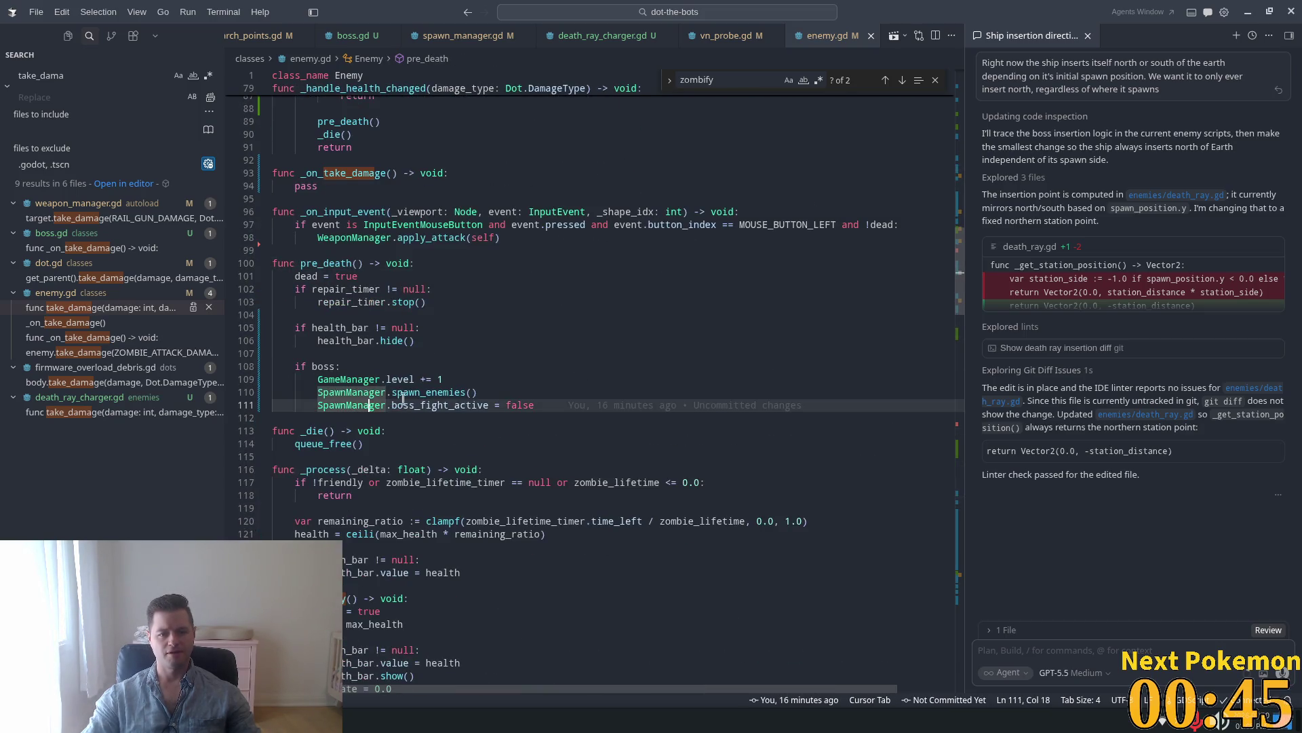
left_click(585, 404)
mouse_move(585, 405)
left_mouse_down()
mouse_move(440, 379)
mouse_move(317, 379)
left_mouse_up()
left_click(346, 379)
left_click_drag(460, 382, 316, 380)
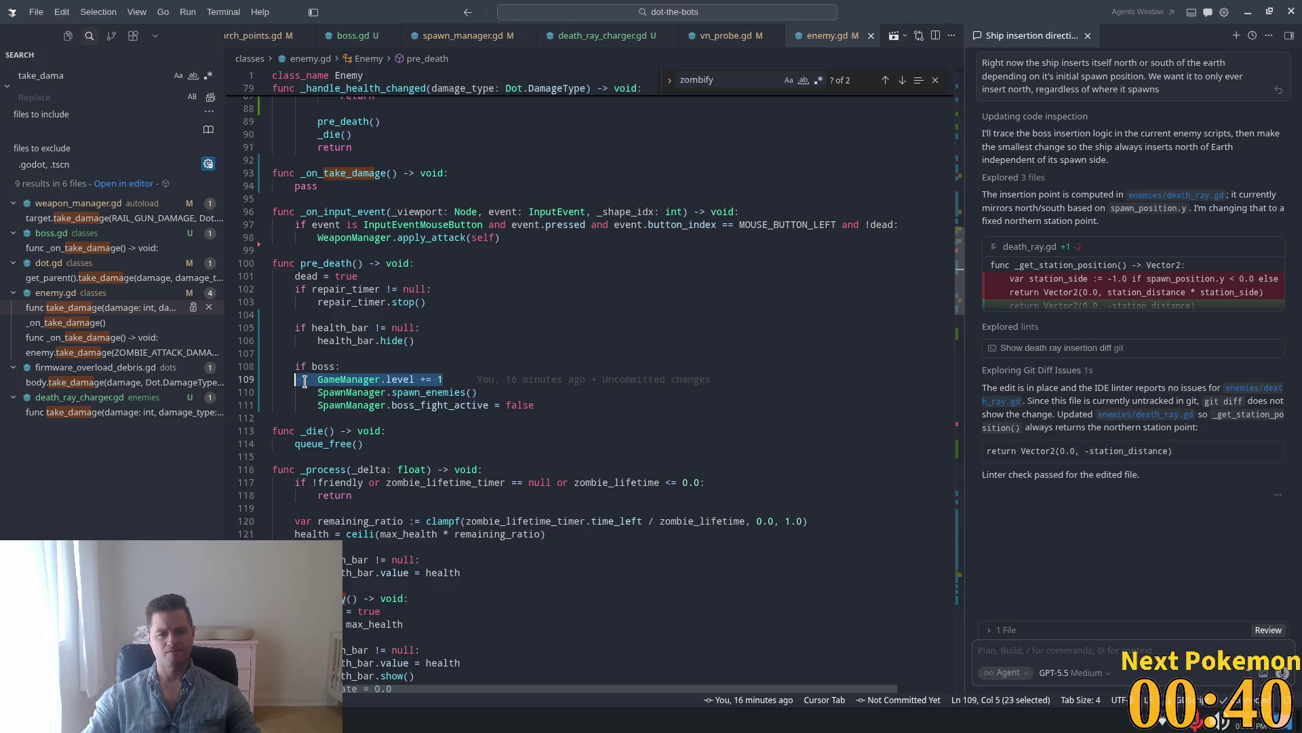
Attach enemy.gd line 109 to the agent chat and describe the first boss jumping to level 3 instead of 2.
key("ctrl+l")
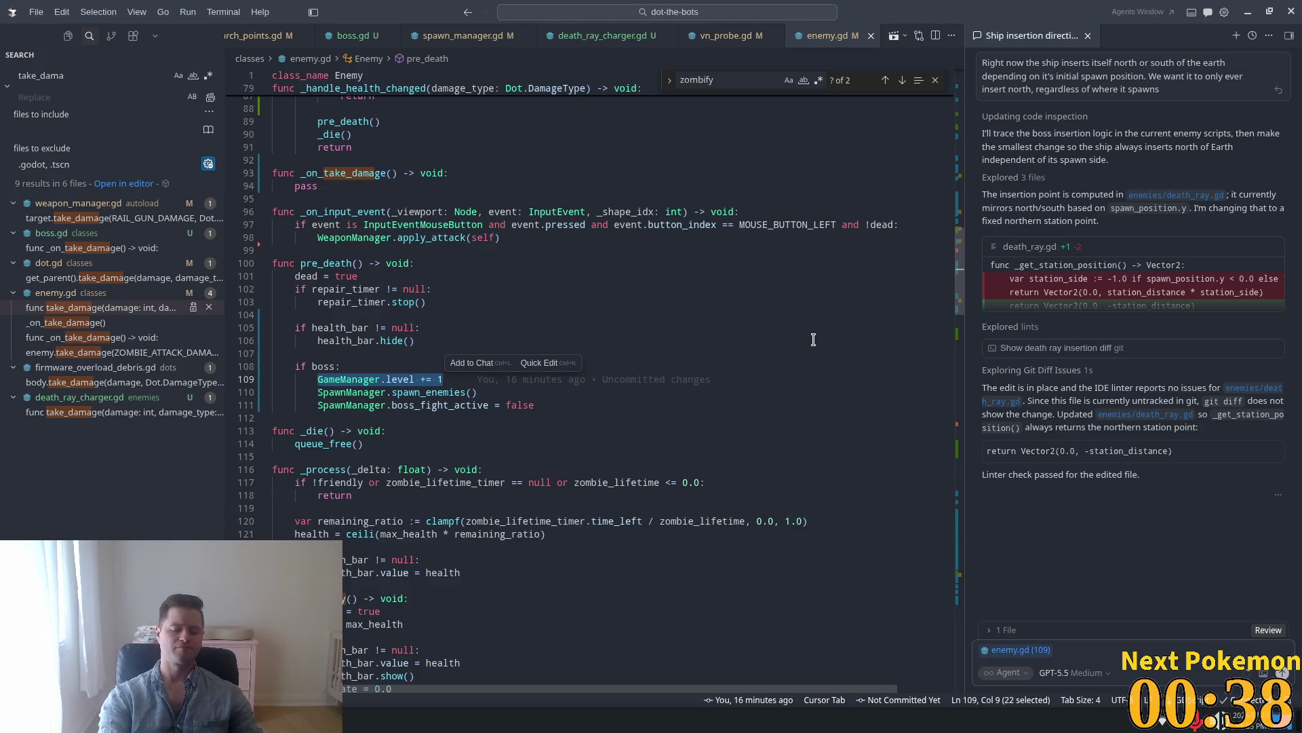
type("sometimes,")
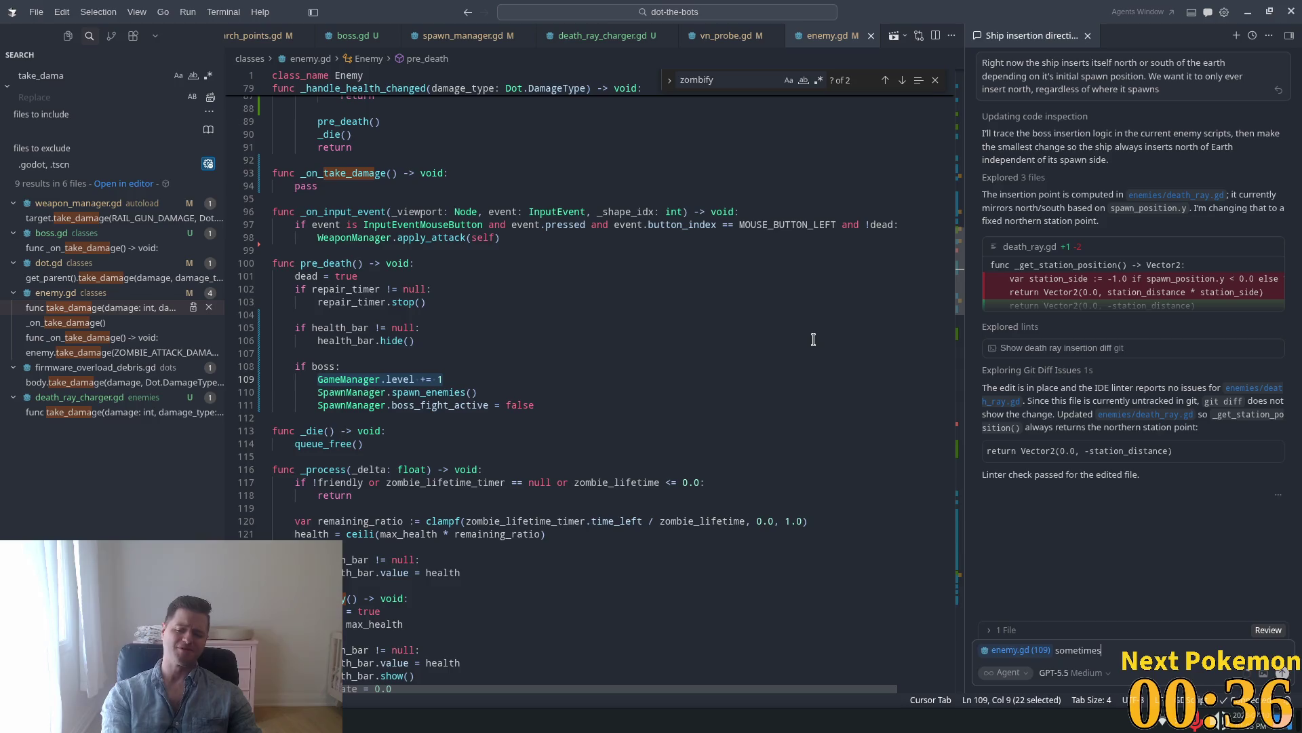
type(" when")
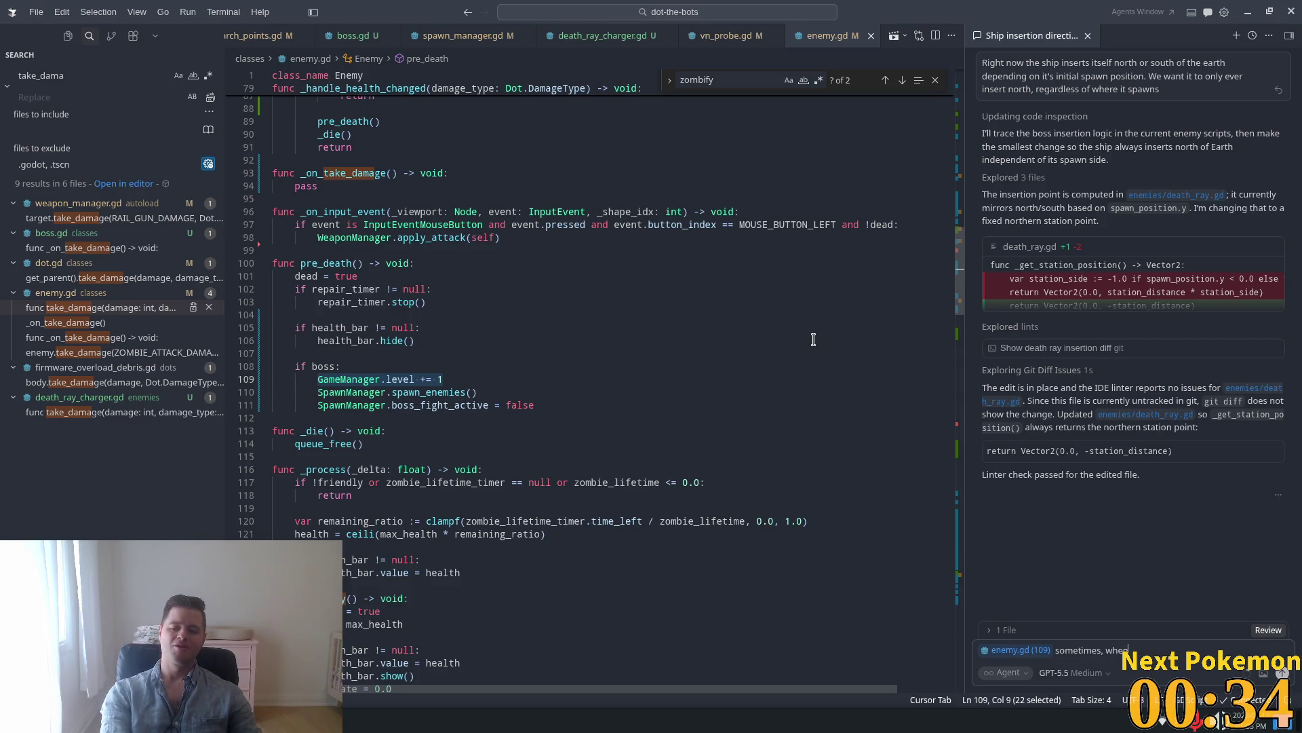
key("BackSpace")
key("BackSpace")
type("ter t")
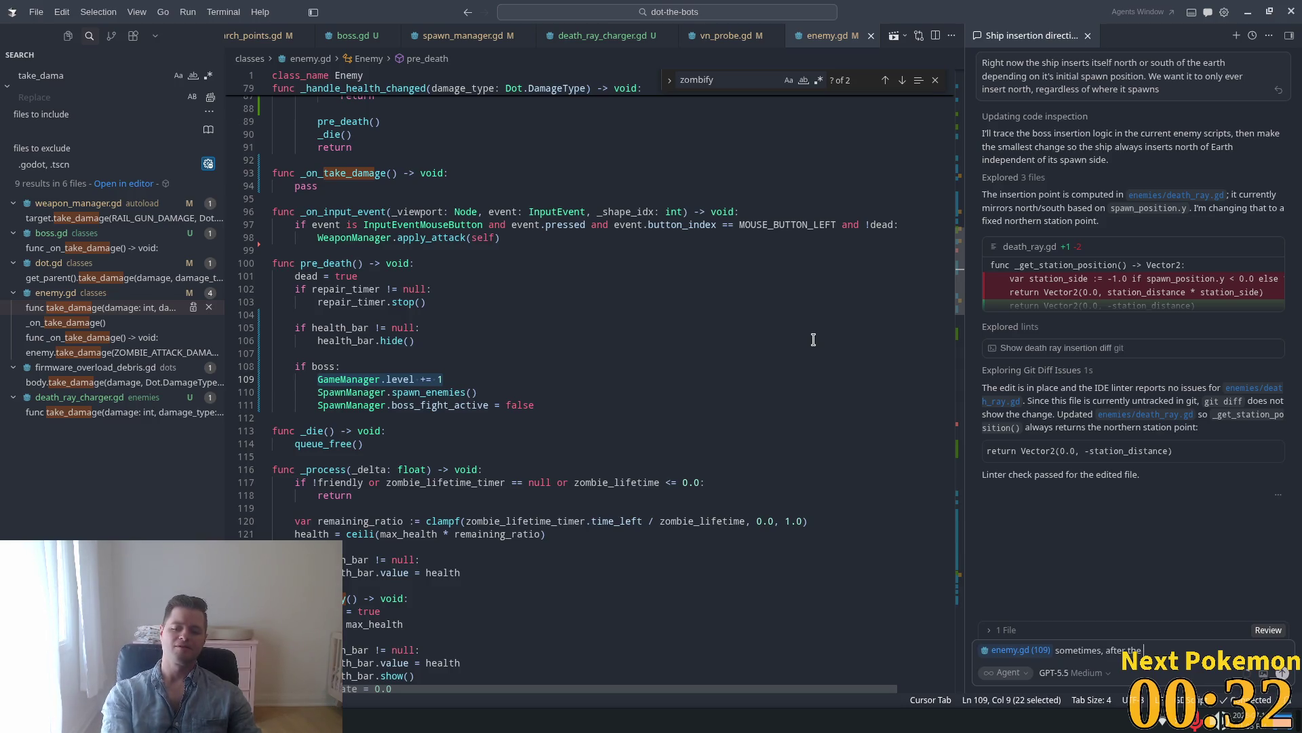
type("st bos")
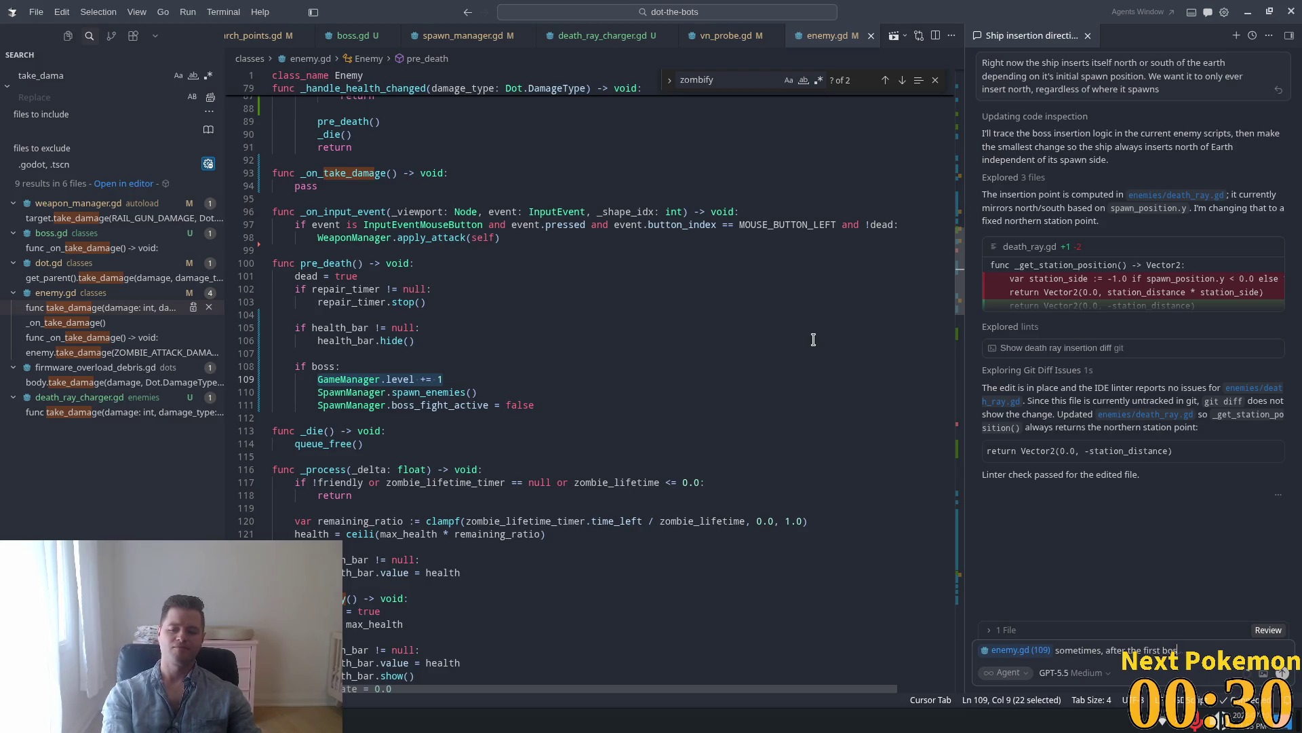
type(" dies w")
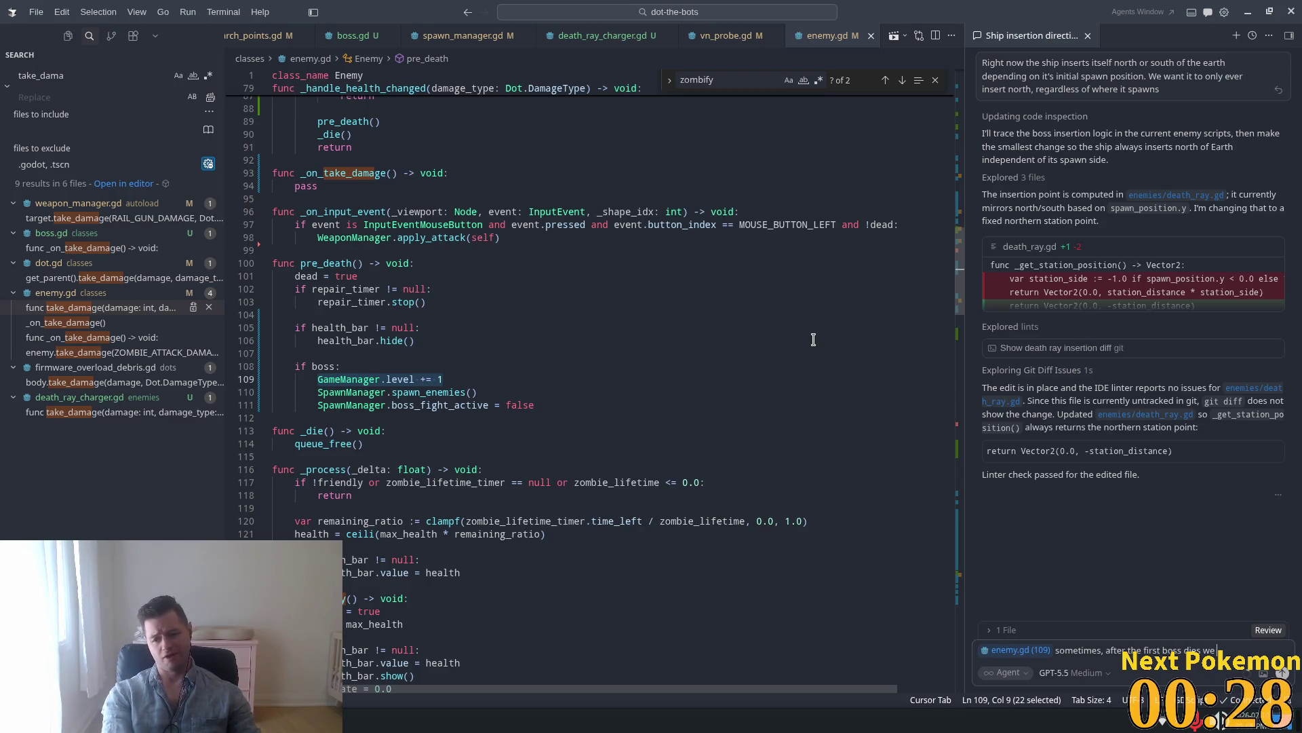
type(" end")
type(" wi")
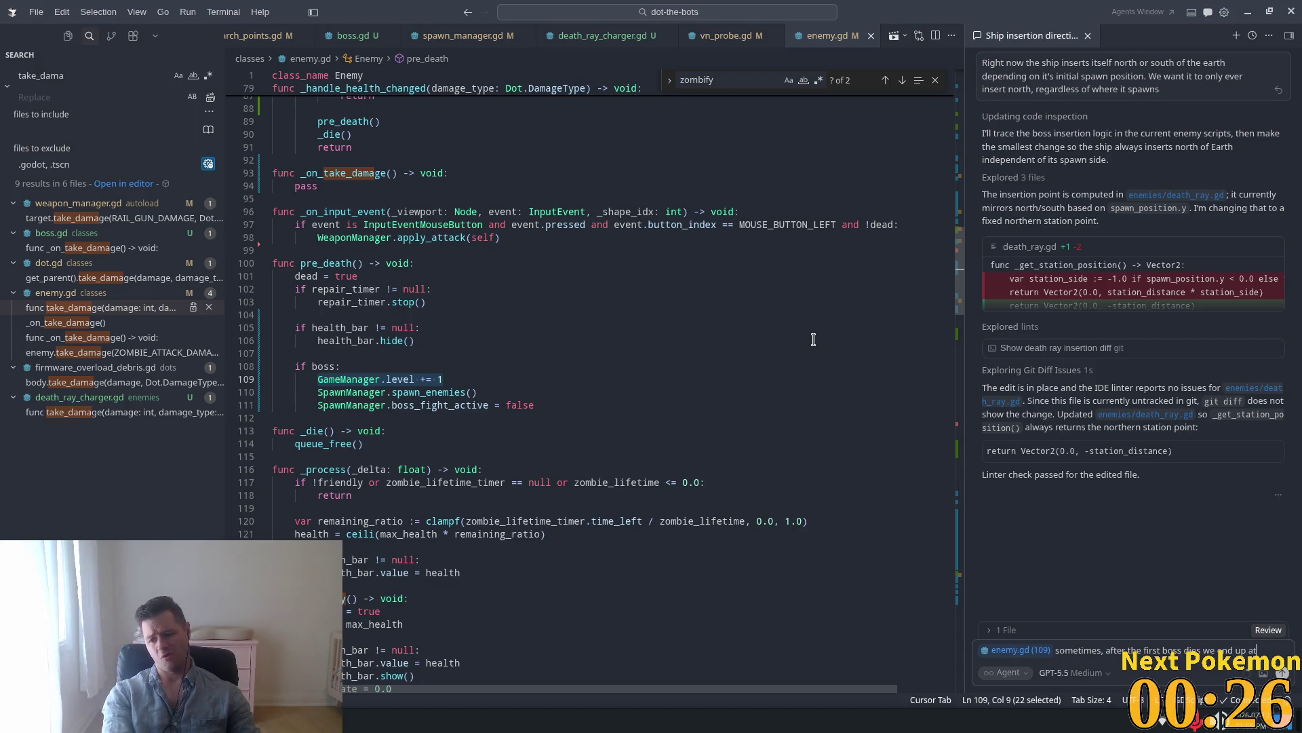
type(" level 3")
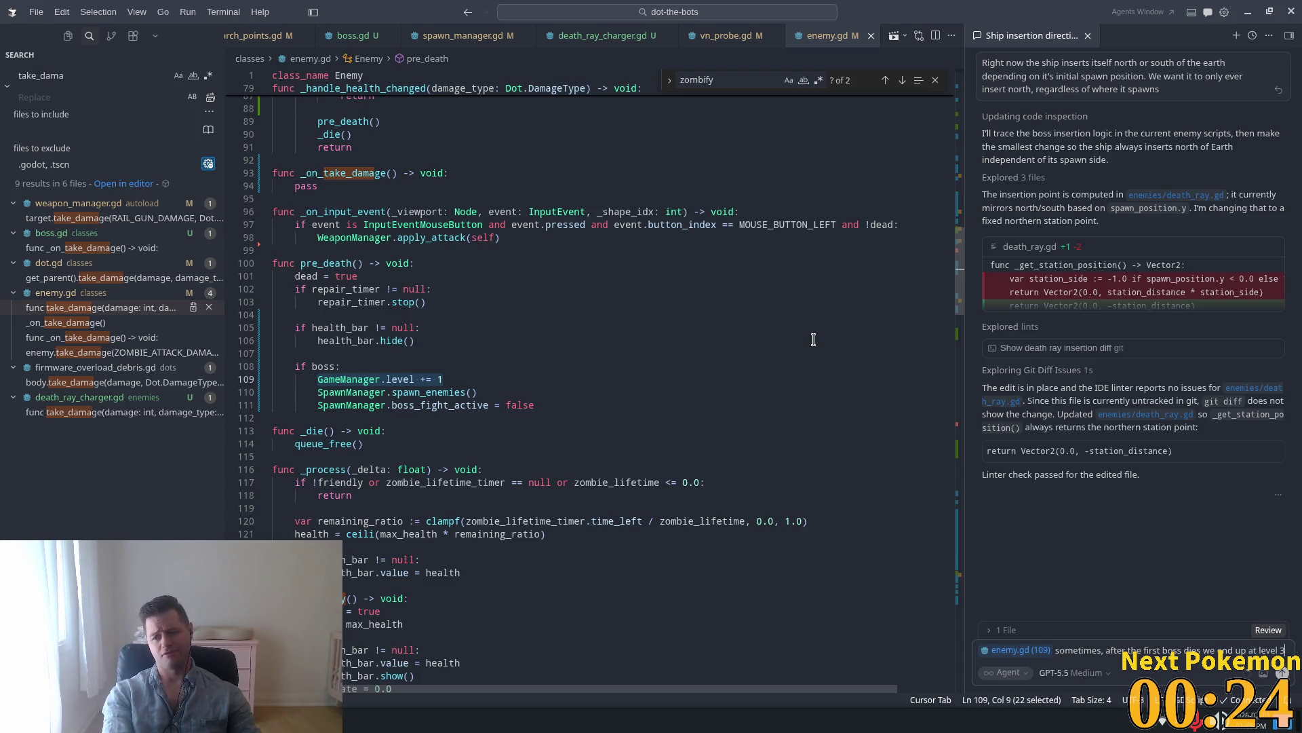
type(" when reall")
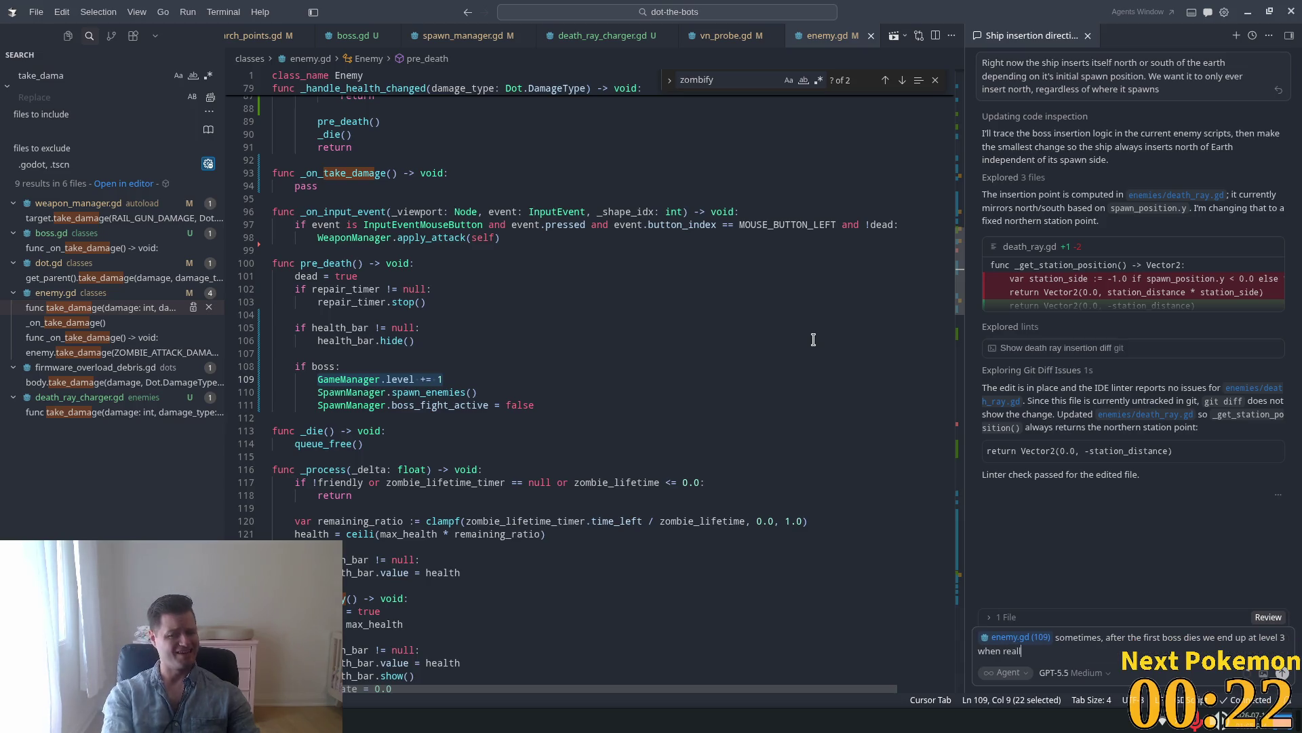
type("y")
type("s ")
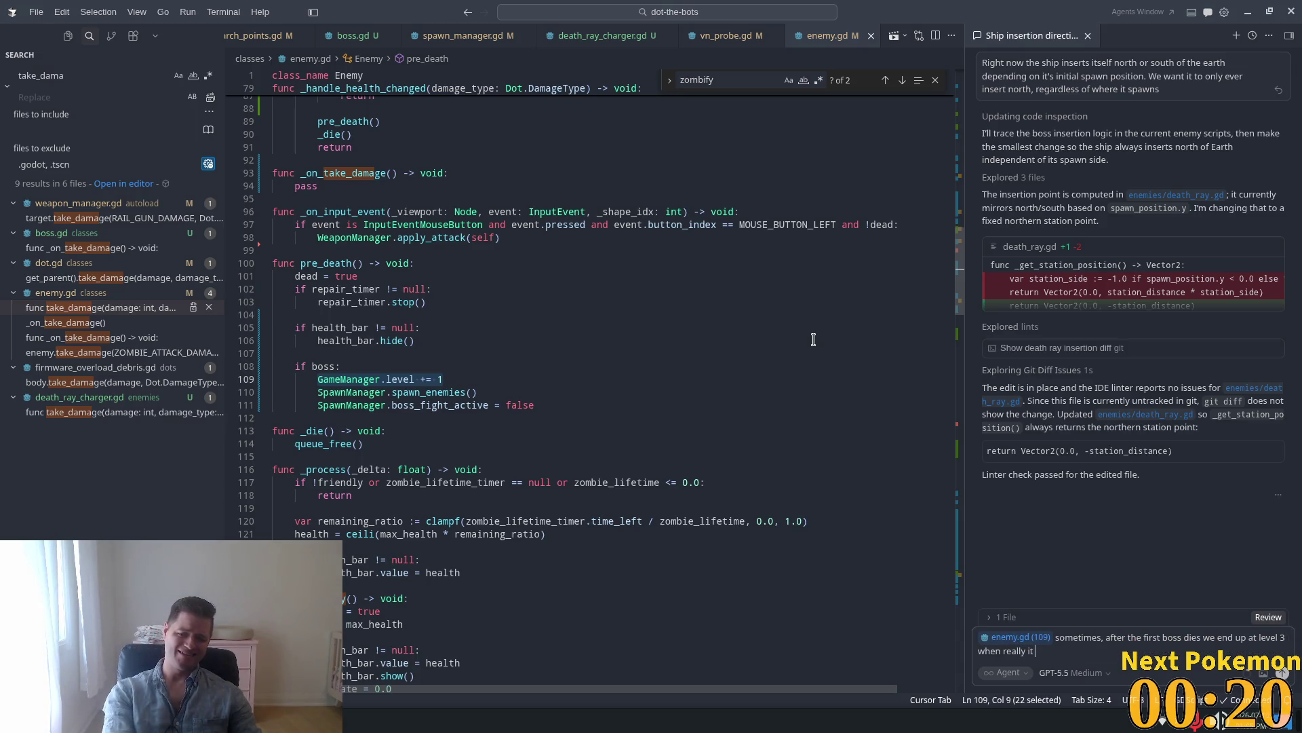
type(" should")
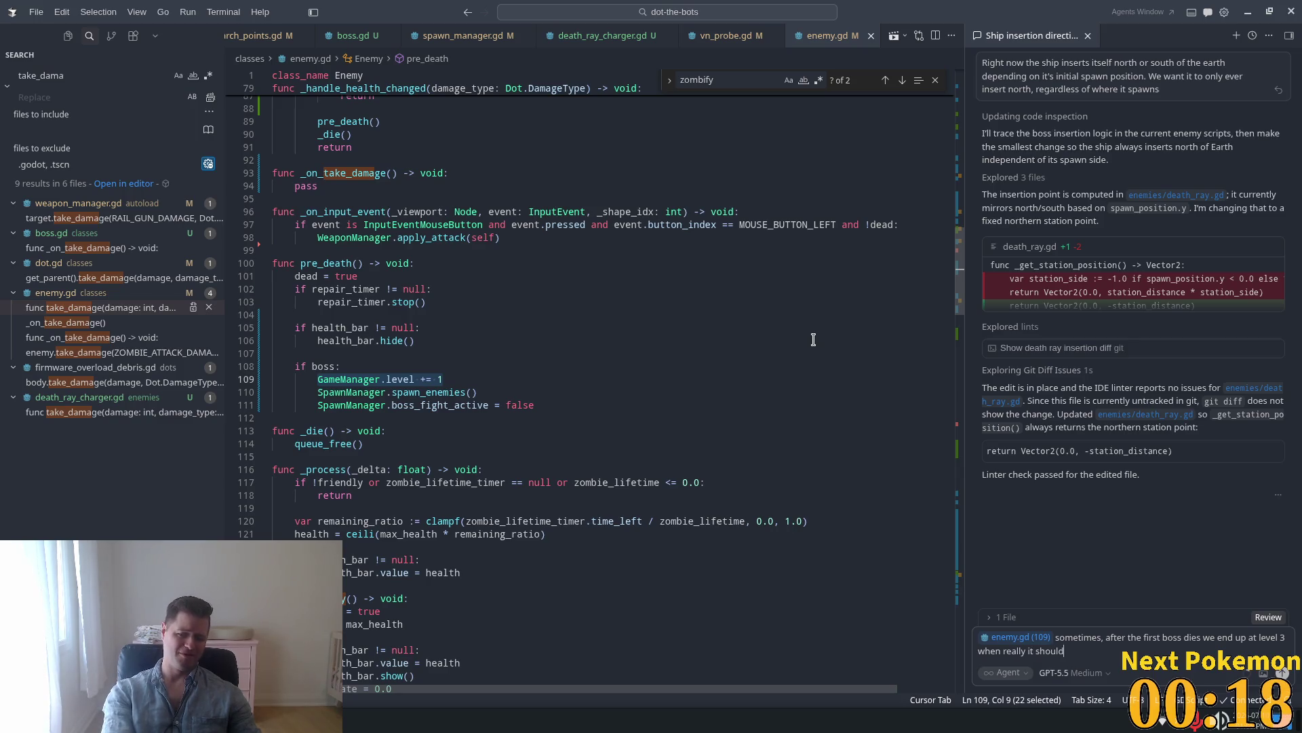
type(" be level 2")
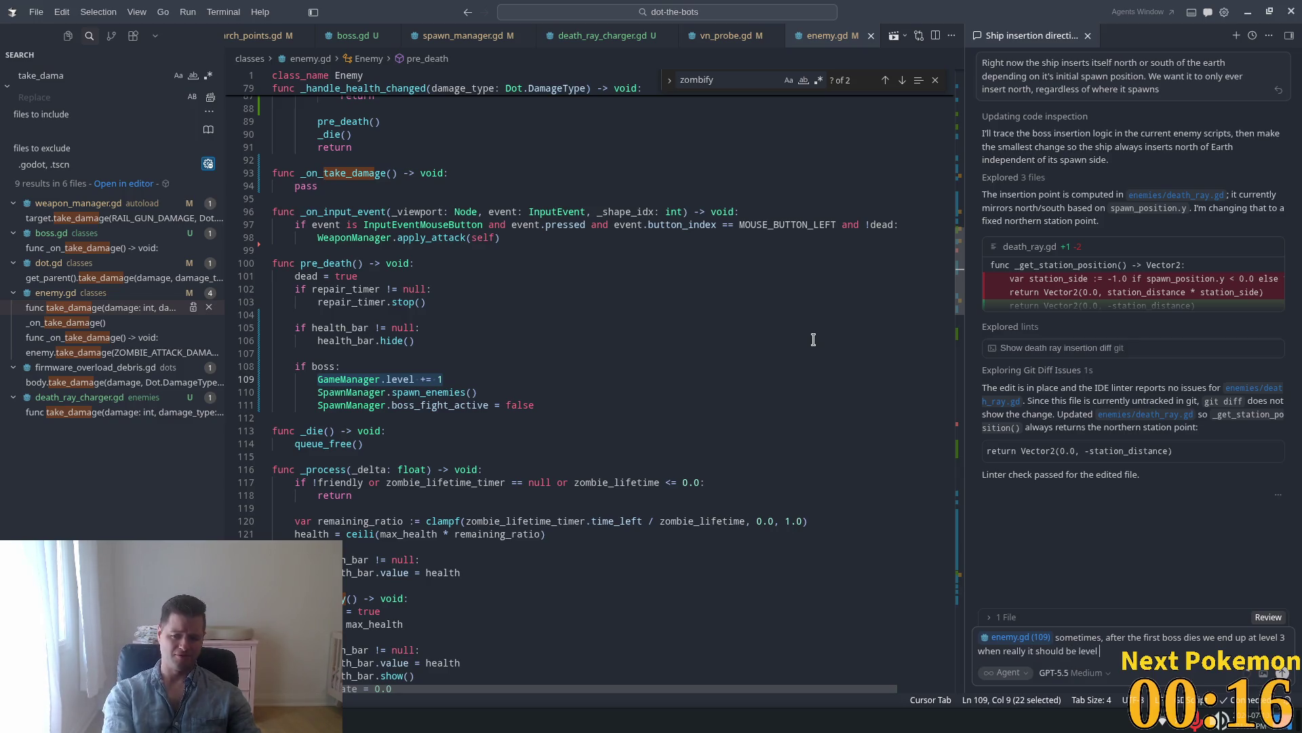
type(". Can")
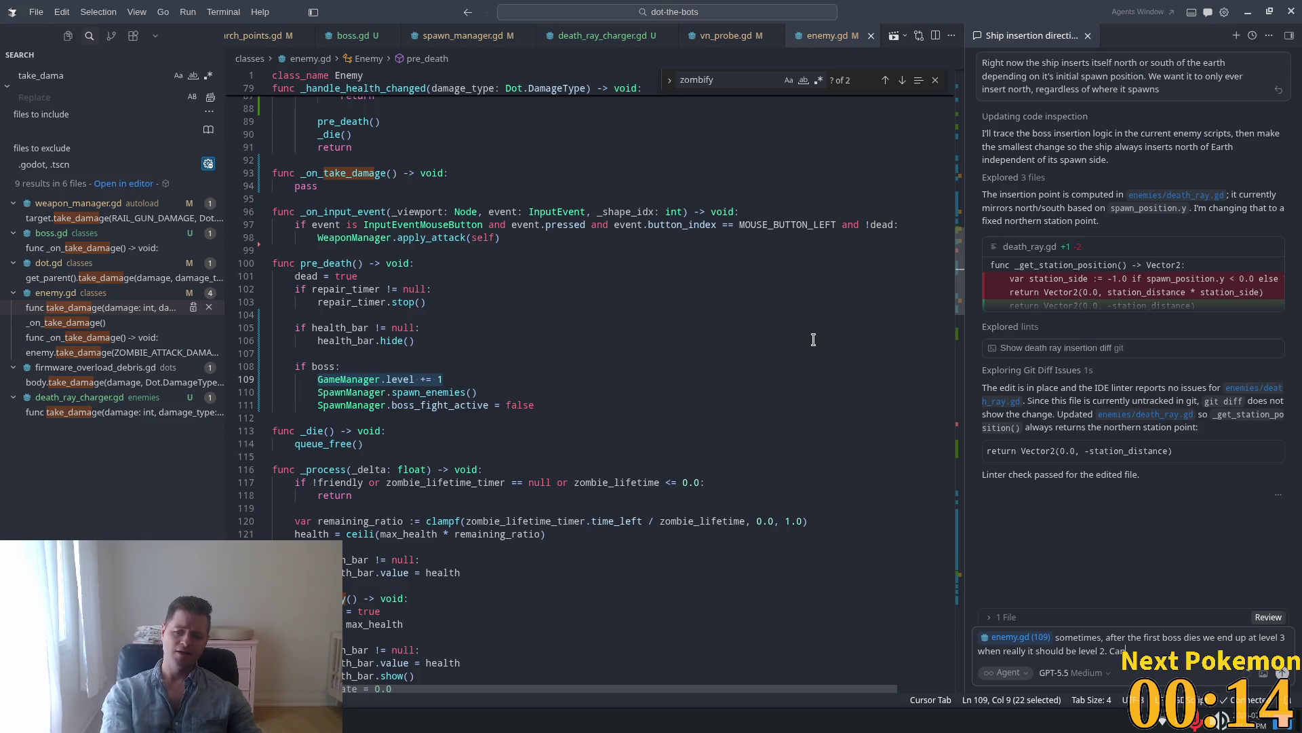
type(" you parse")
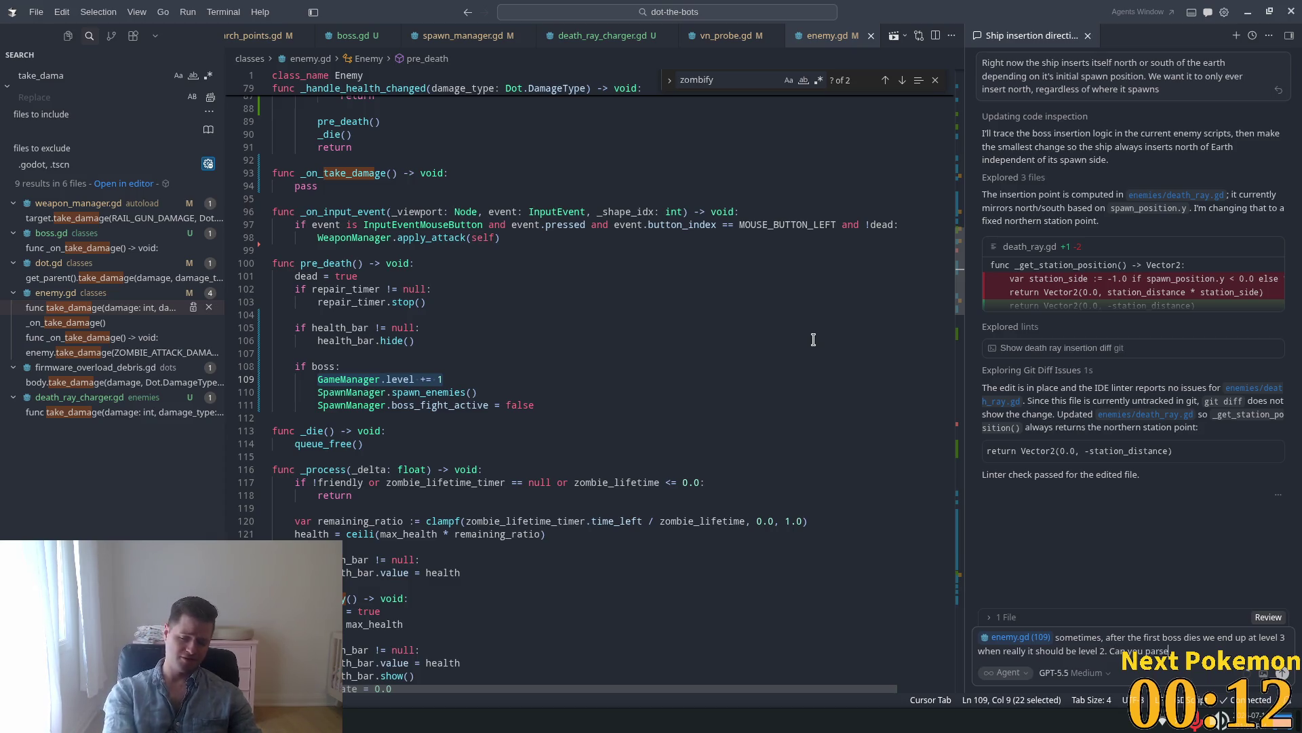
type(" th")
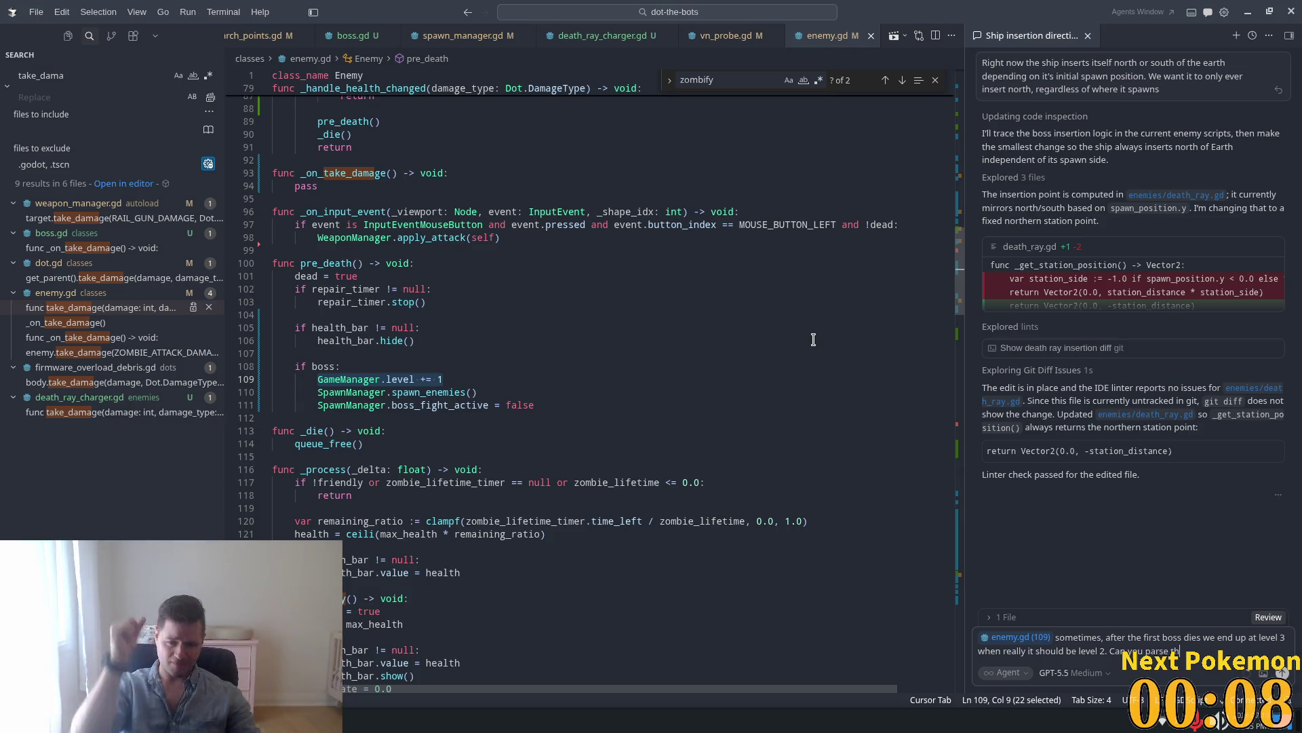
Ask the agent to parse all relevant files, determine why this happens, and send the request.
key("BackSpace")
key("BackSpace")
type("a")
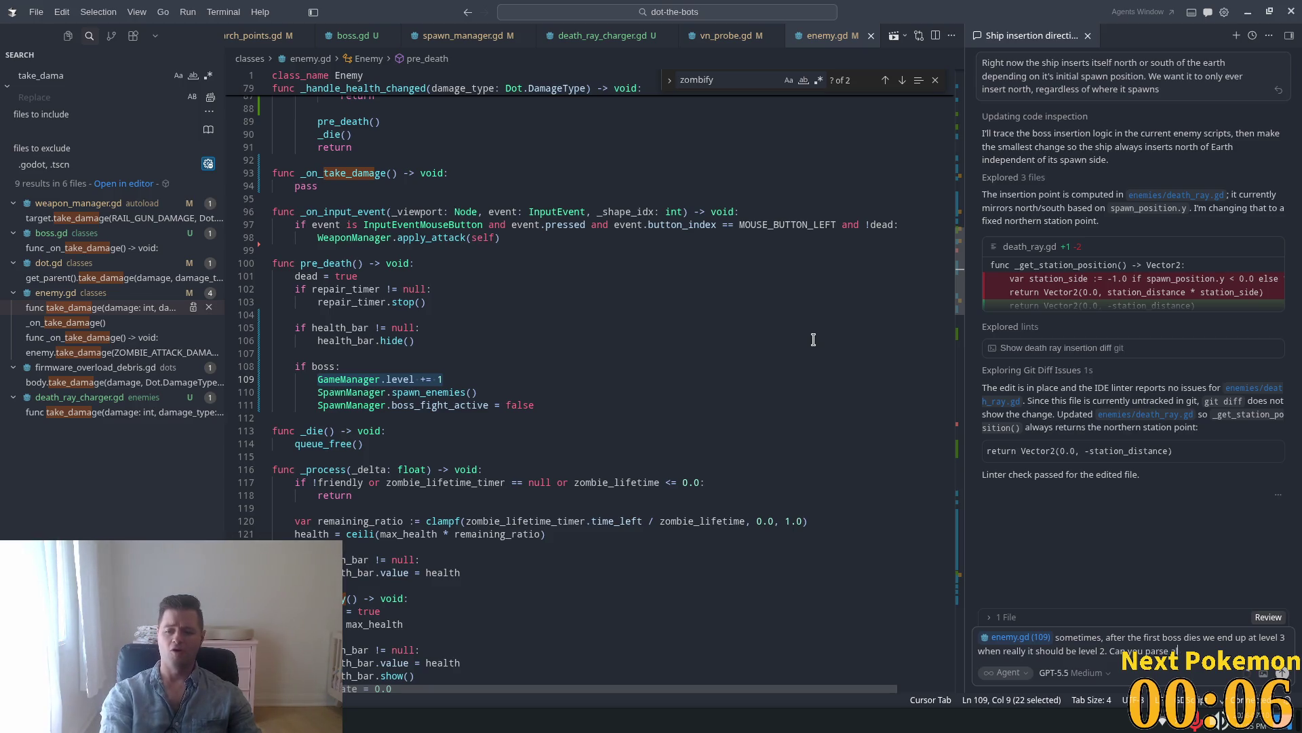
type("ll relevent f")
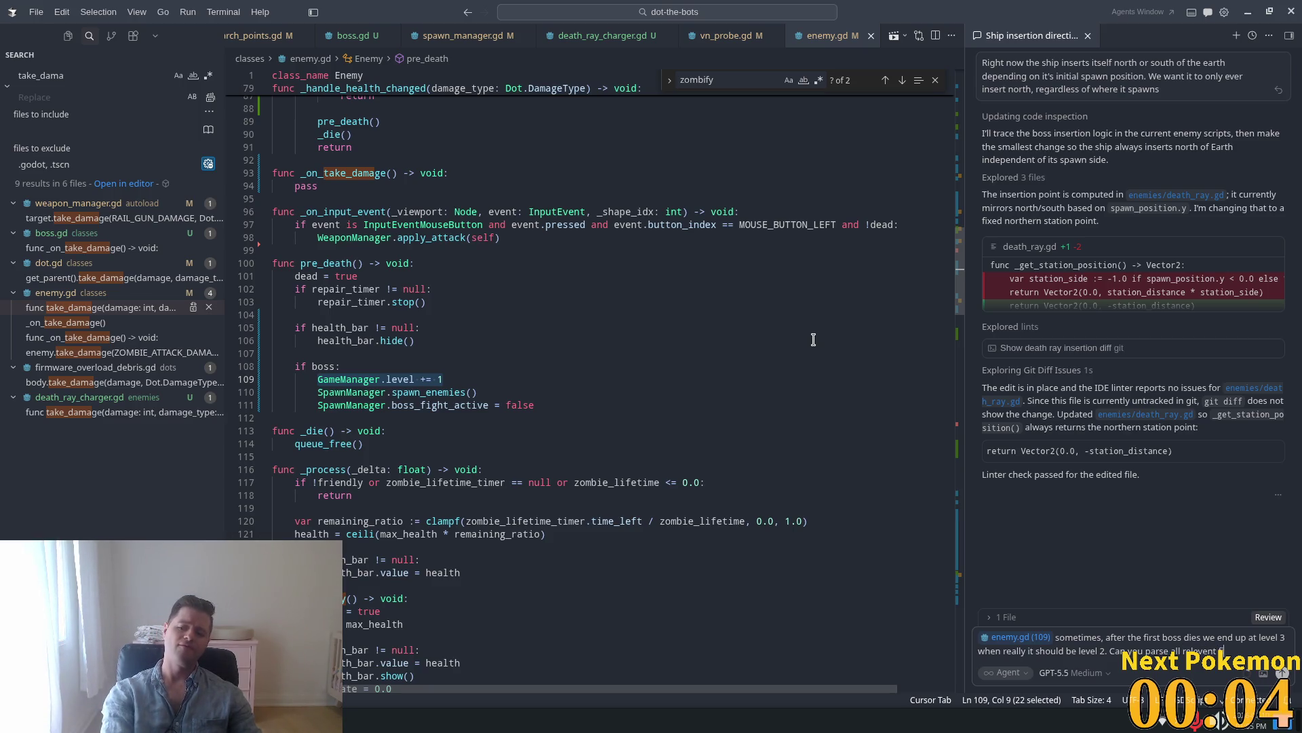
type("iles and determine how thing")
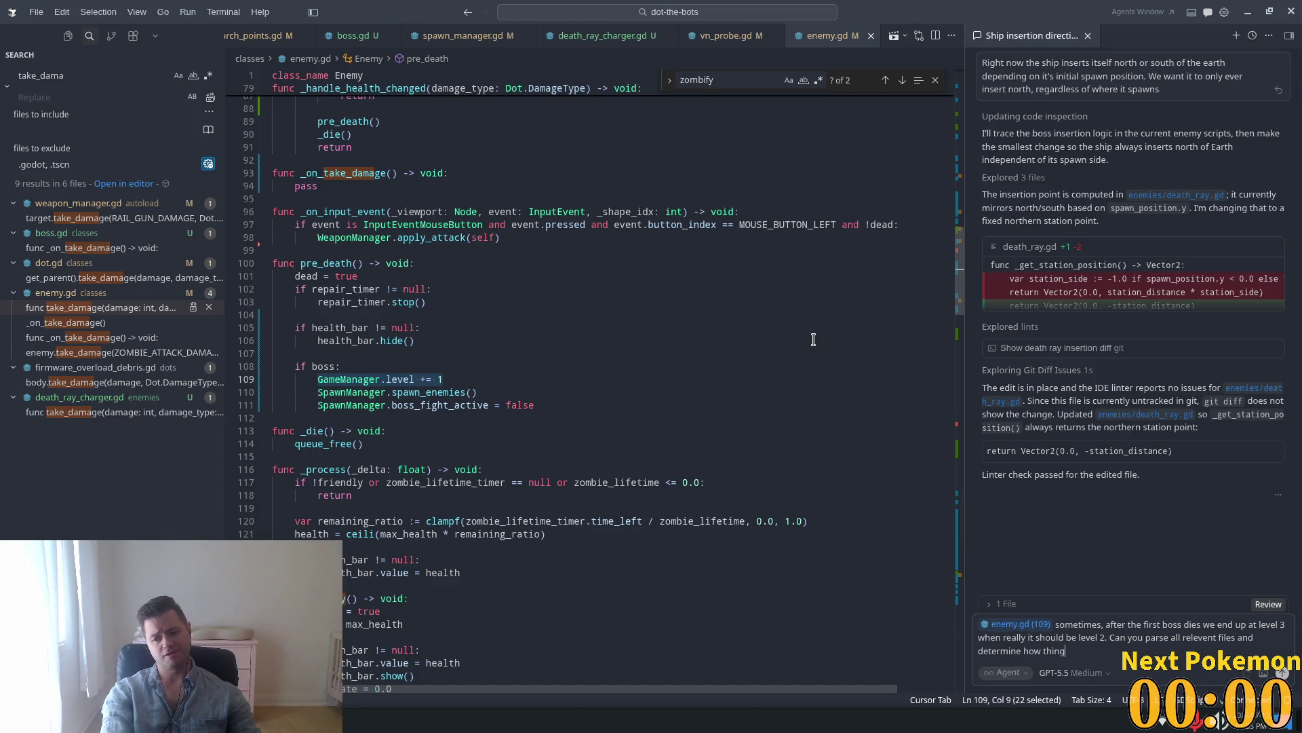
key("BackSpace")
type("s")
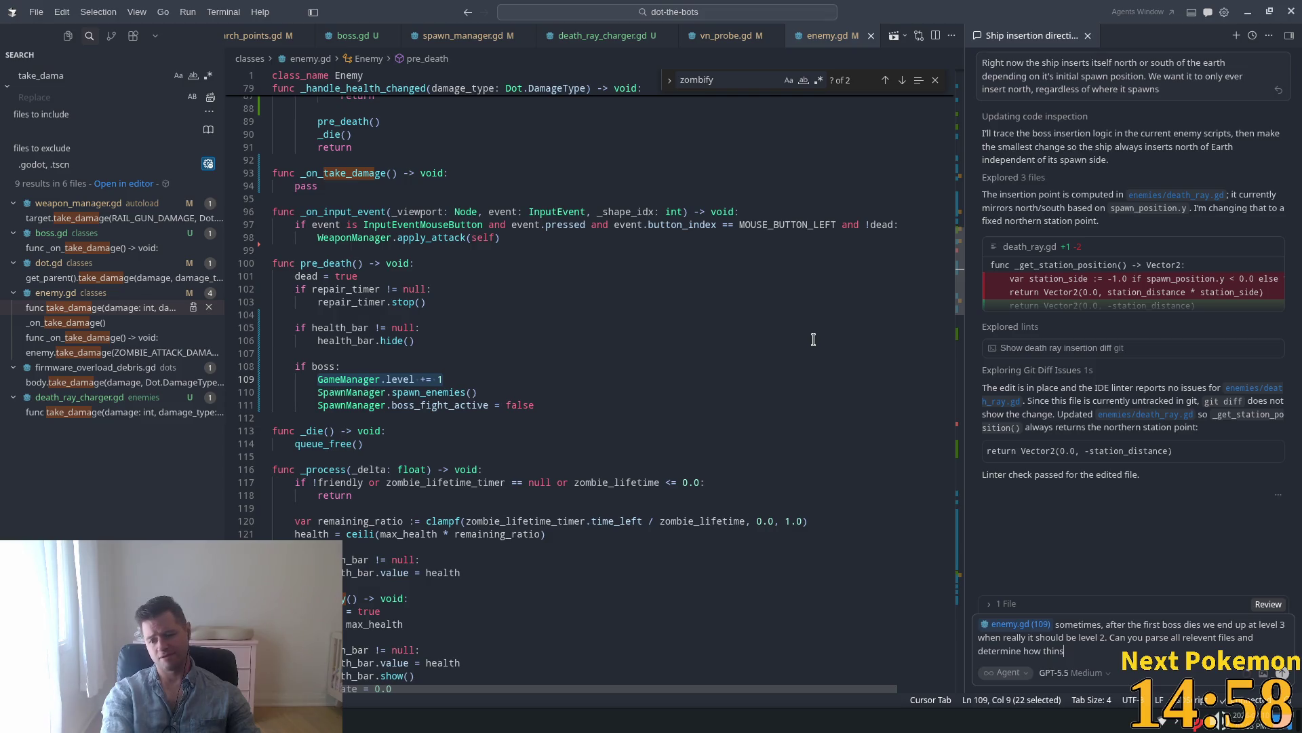
key("BackSpace")
key("BackSpace")
type("s might be")
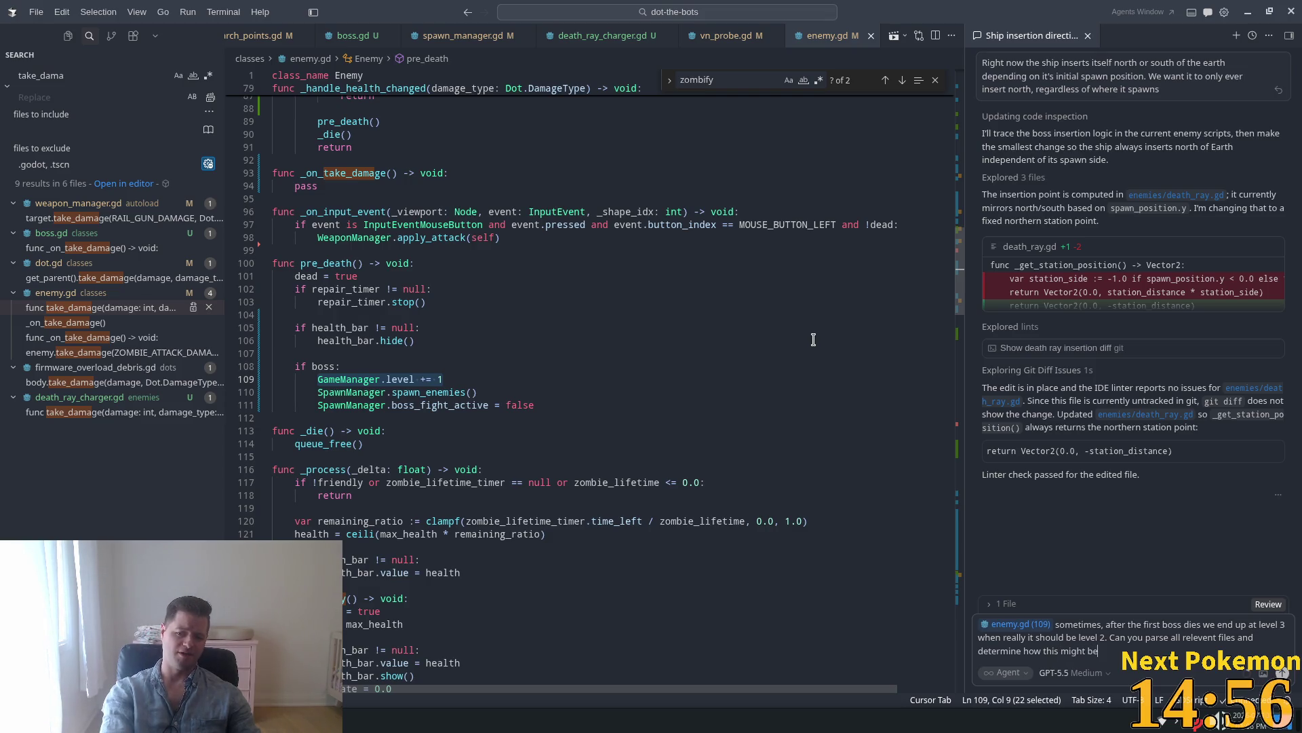
type(" happening?")
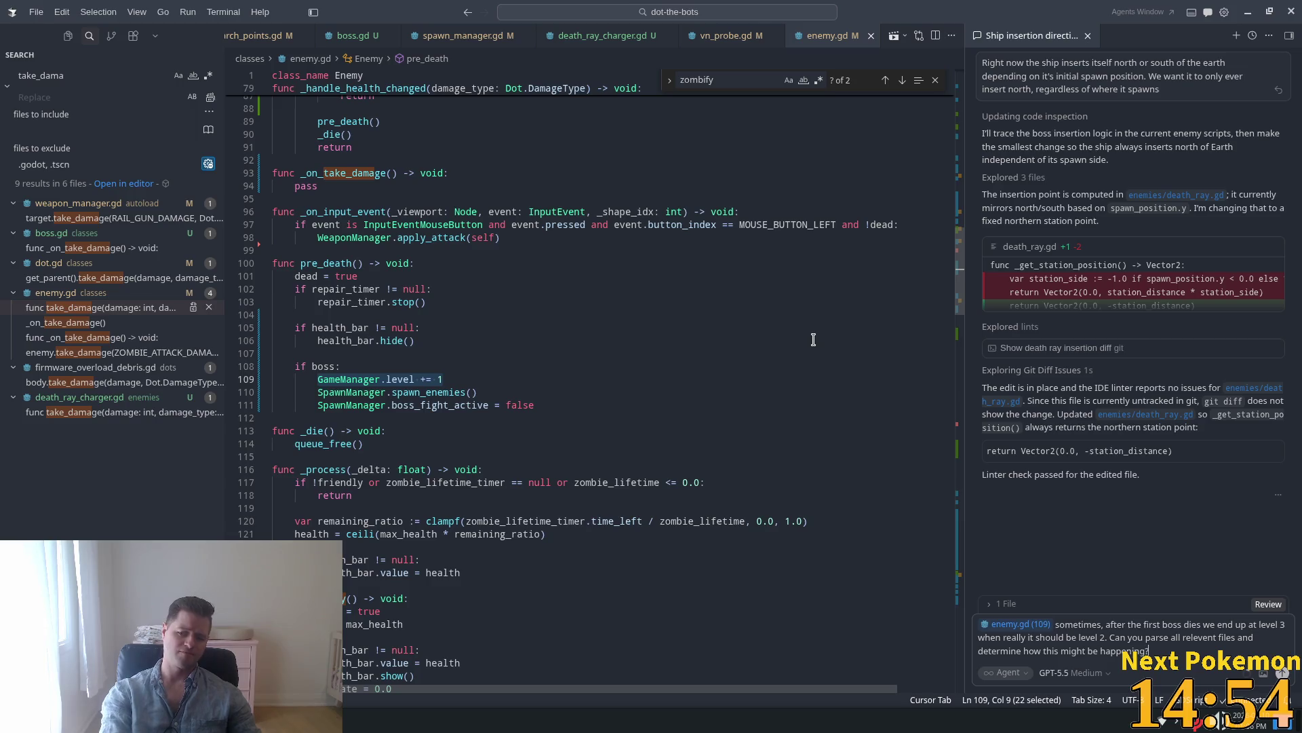
key("Return")
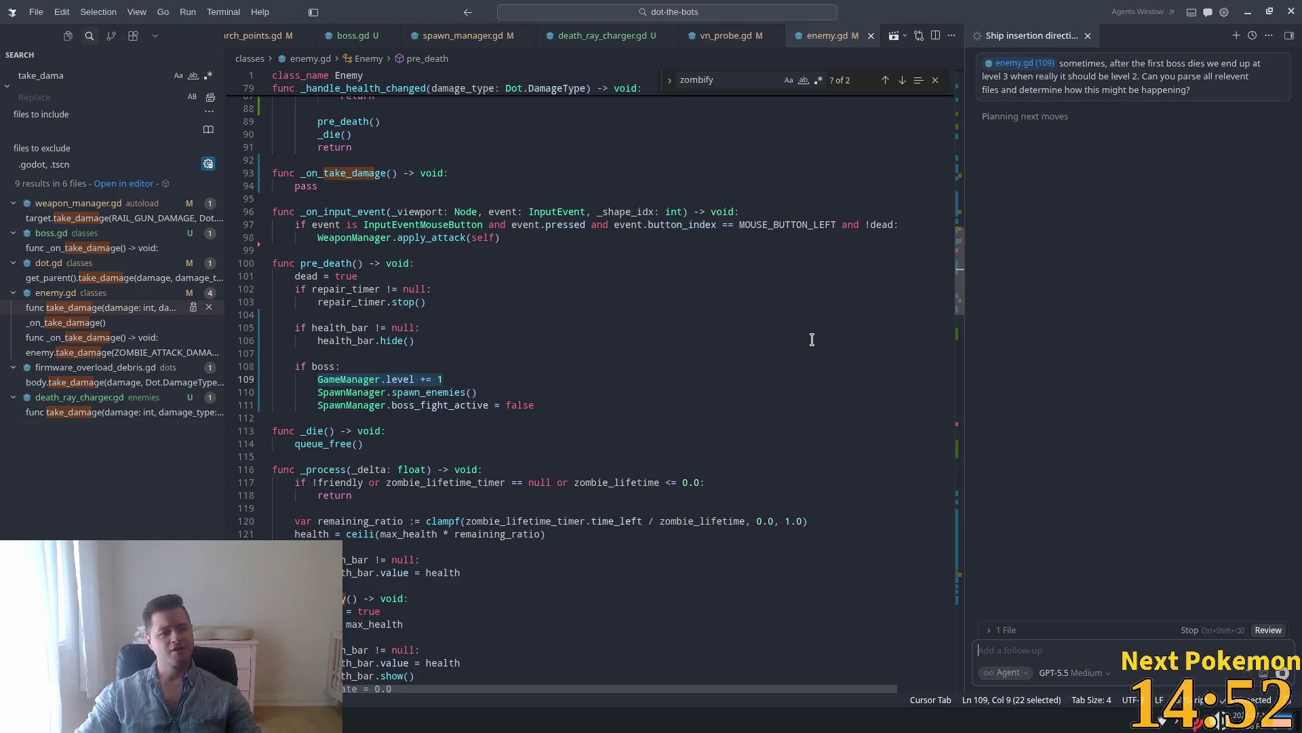
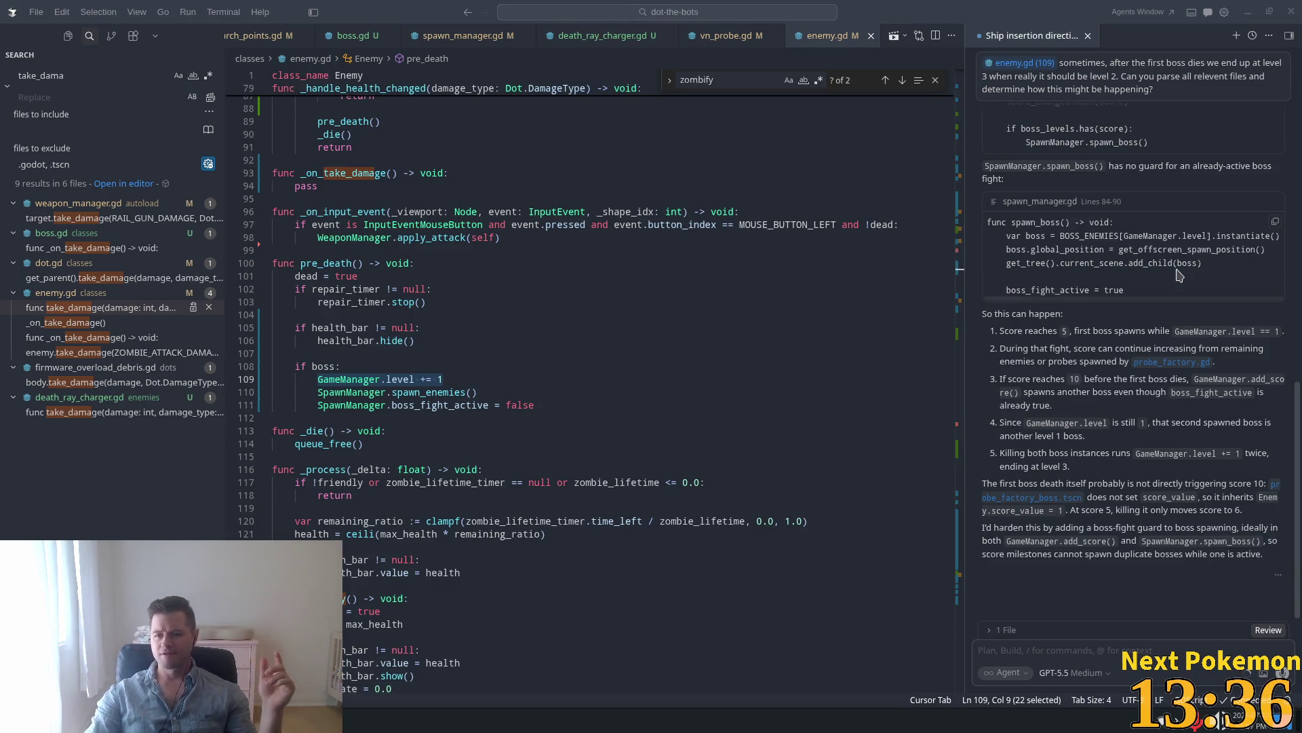
Highlight the agent's notes on key mutation order, the ruled-out score reward and two-boss-death levels.
scroll(1109, 334, "up", 3)
scroll(1109, 334, "up", 6)
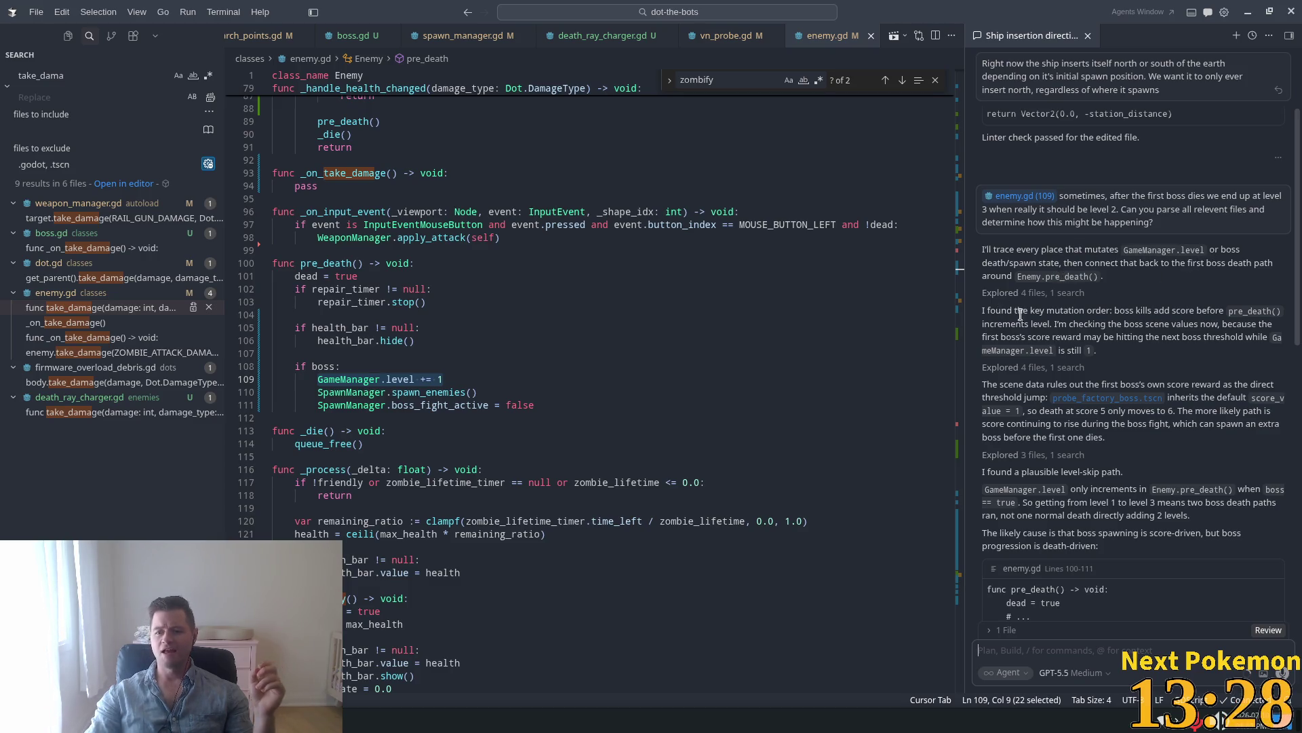
mouse_move(1074, 312)
left_mouse_down()
mouse_move(1238, 310)
mouse_move(1064, 317)
mouse_move(1049, 322)
mouse_move(1231, 322)
mouse_move(1085, 319)
mouse_move(1045, 336)
mouse_move(1265, 337)
mouse_move(1153, 350)
mouse_move(1133, 366)
left_mouse_up()
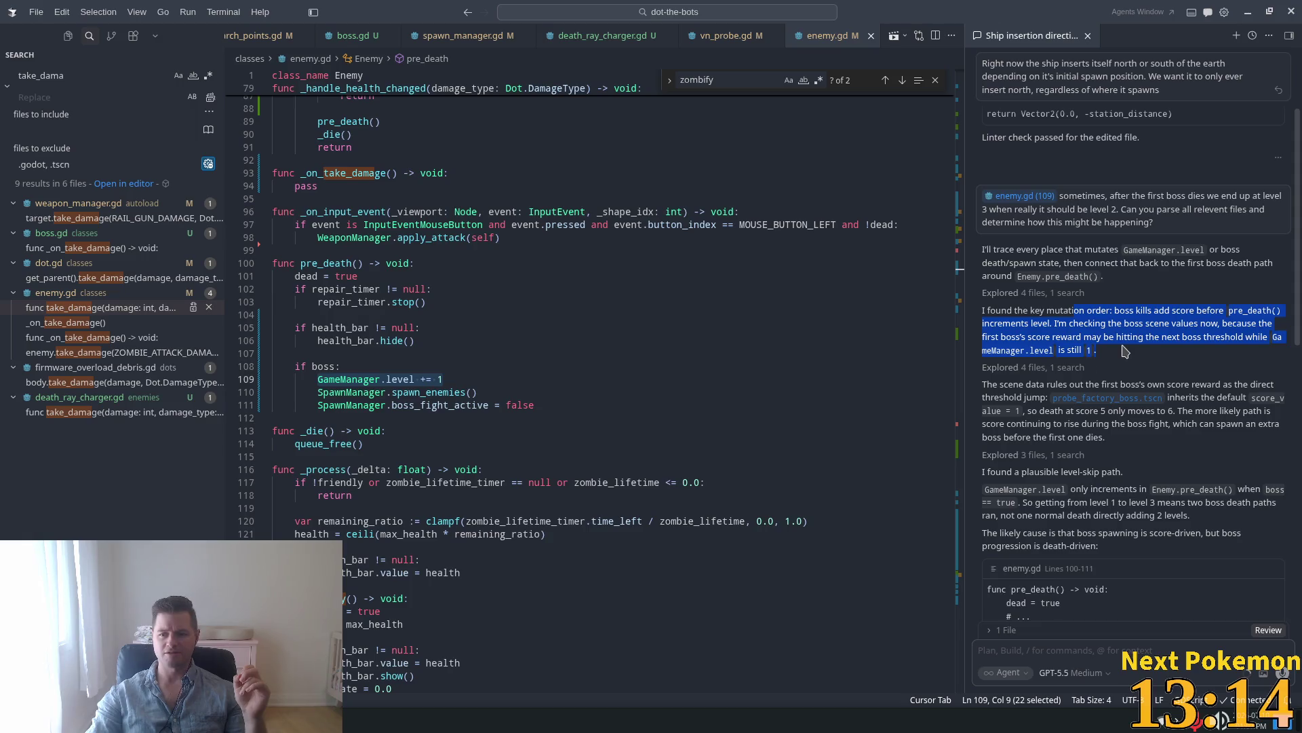
scroll(1085, 350, "down", 1)
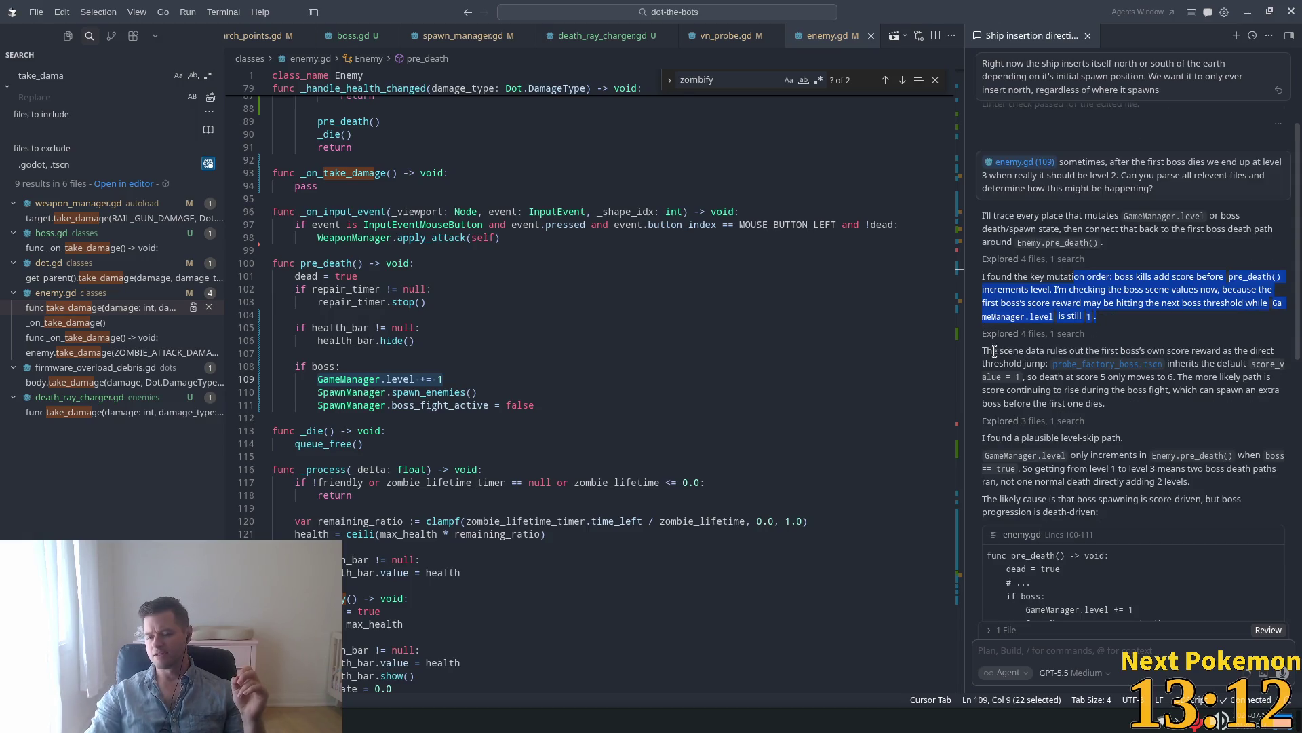
mouse_move(995, 351)
left_mouse_down()
mouse_move(1265, 353)
mouse_move(1045, 359)
left_mouse_up()
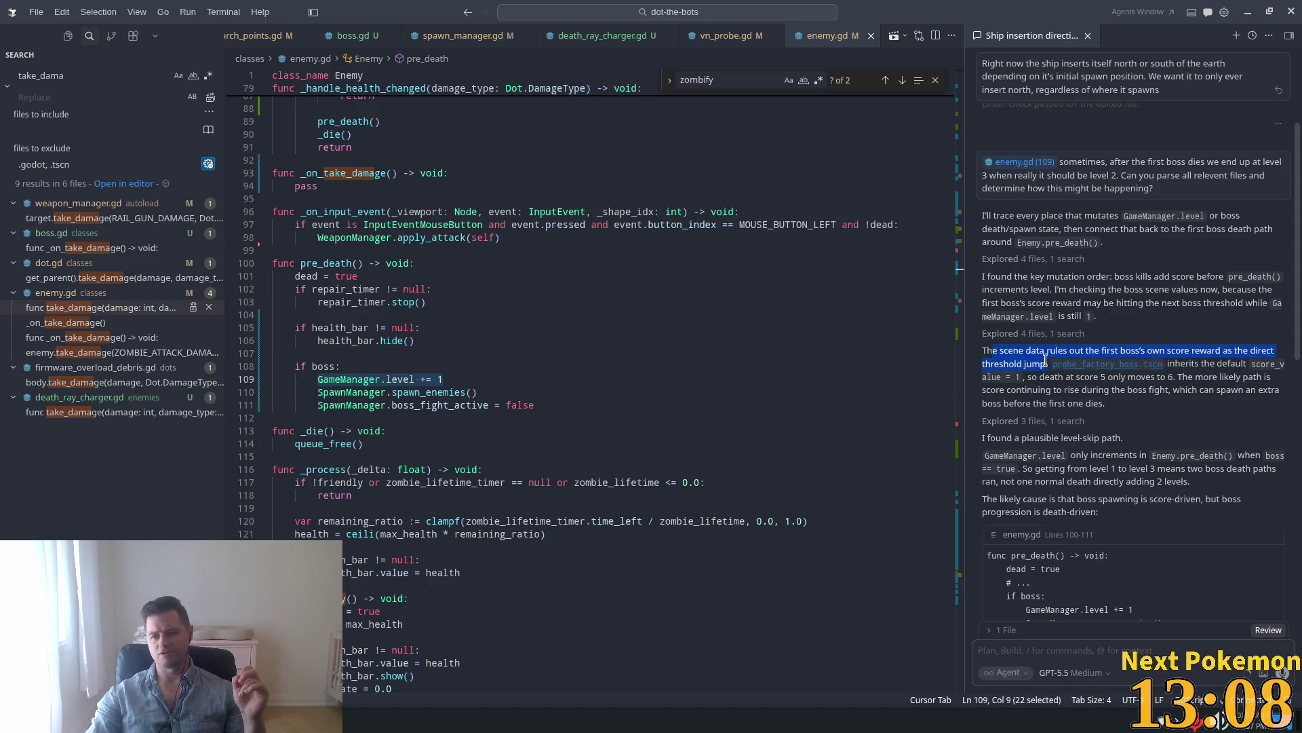
scroll(1160, 366, "down", 1)
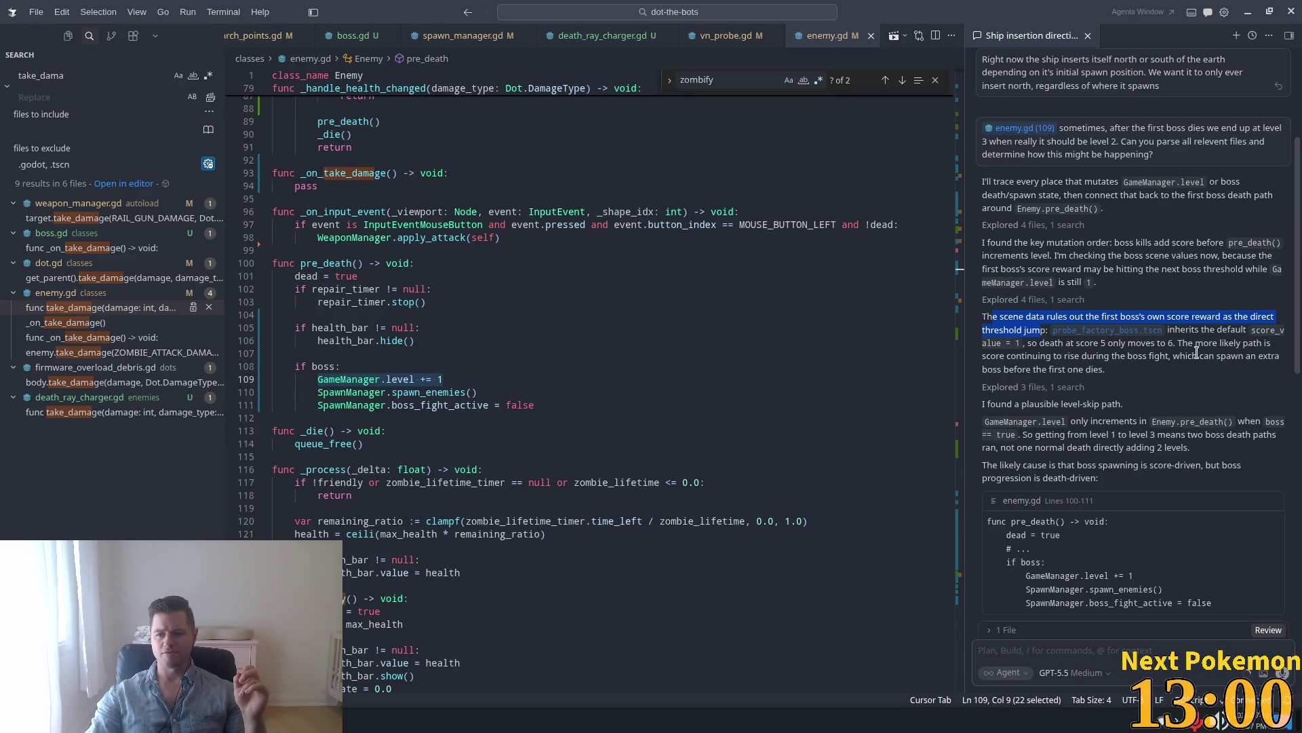
left_click_drag(1054, 343, 1155, 343)
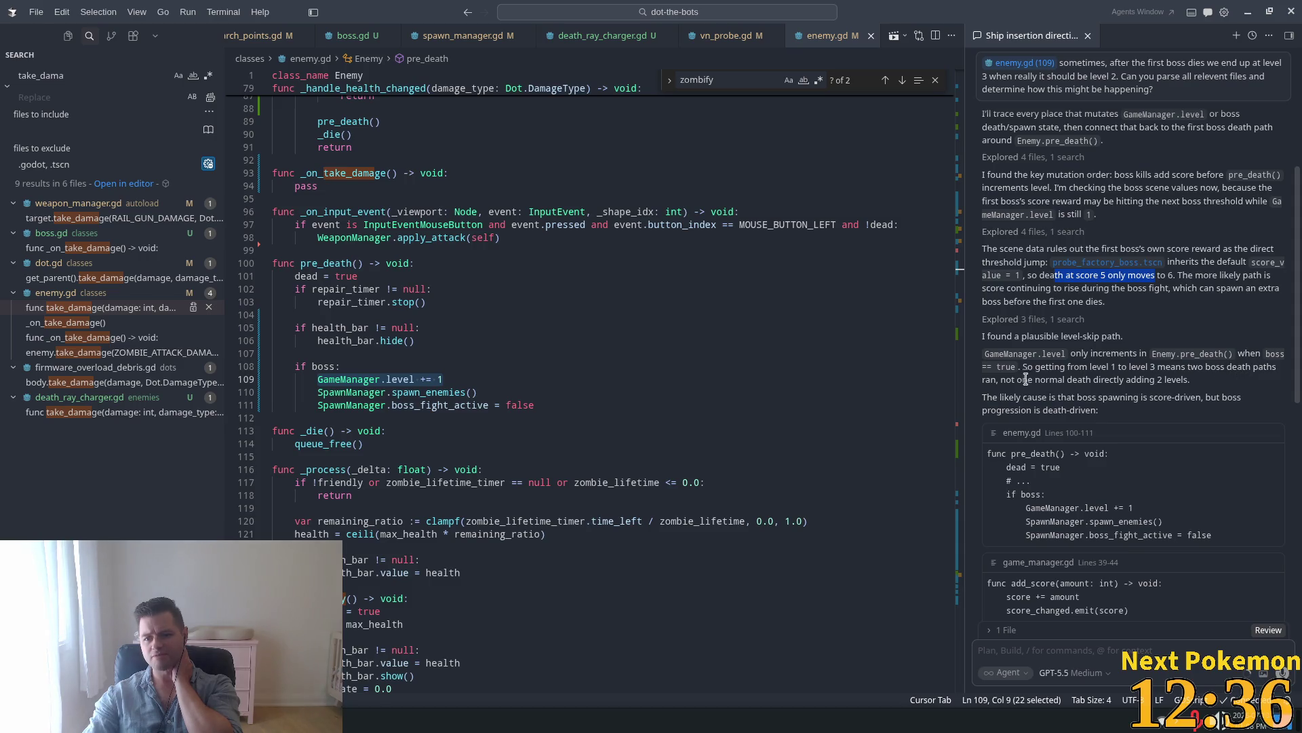
left_click_drag(1086, 380, 1155, 380)
Highlight the agent's suspected cause: score-driven boss spawning and a second level 1 boss ending at level 3.
mouse_move(1032, 398)
left_mouse_down()
mouse_move(1203, 399)
mouse_move(1169, 414)
left_mouse_up()
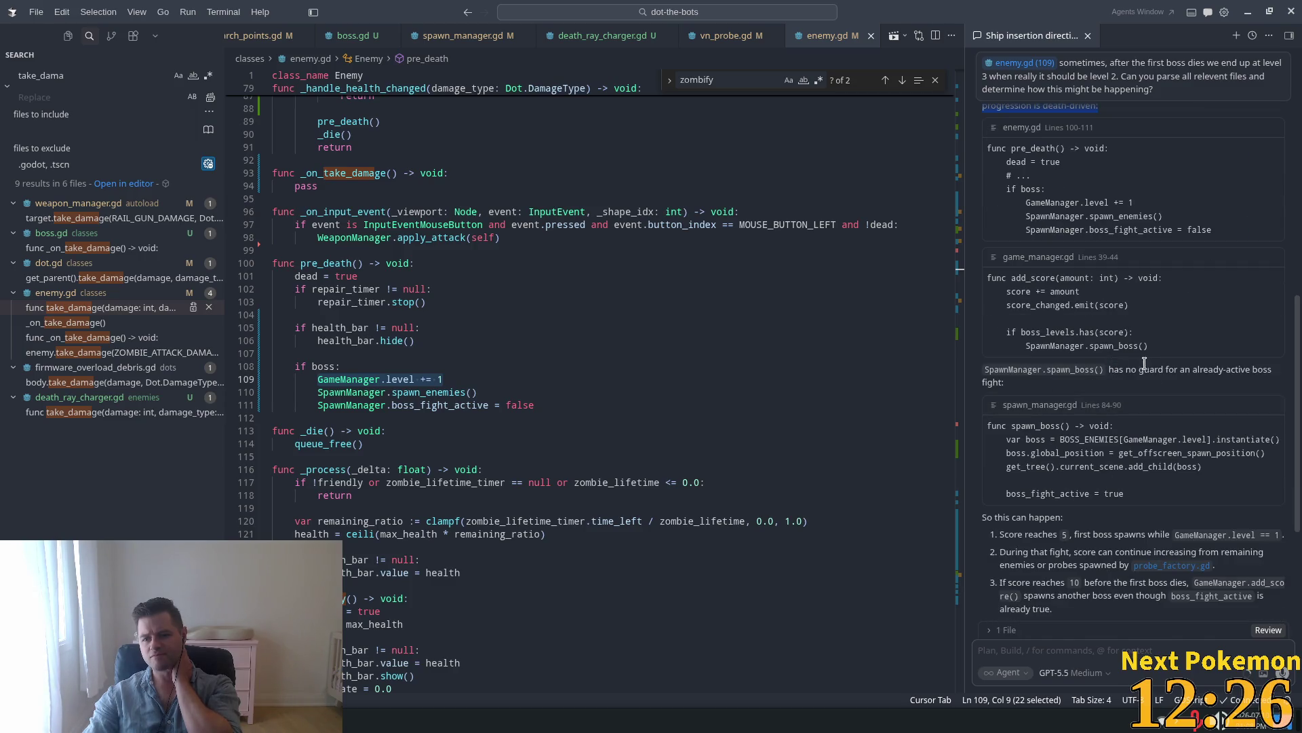
left_click_drag(1088, 369, 1004, 383)
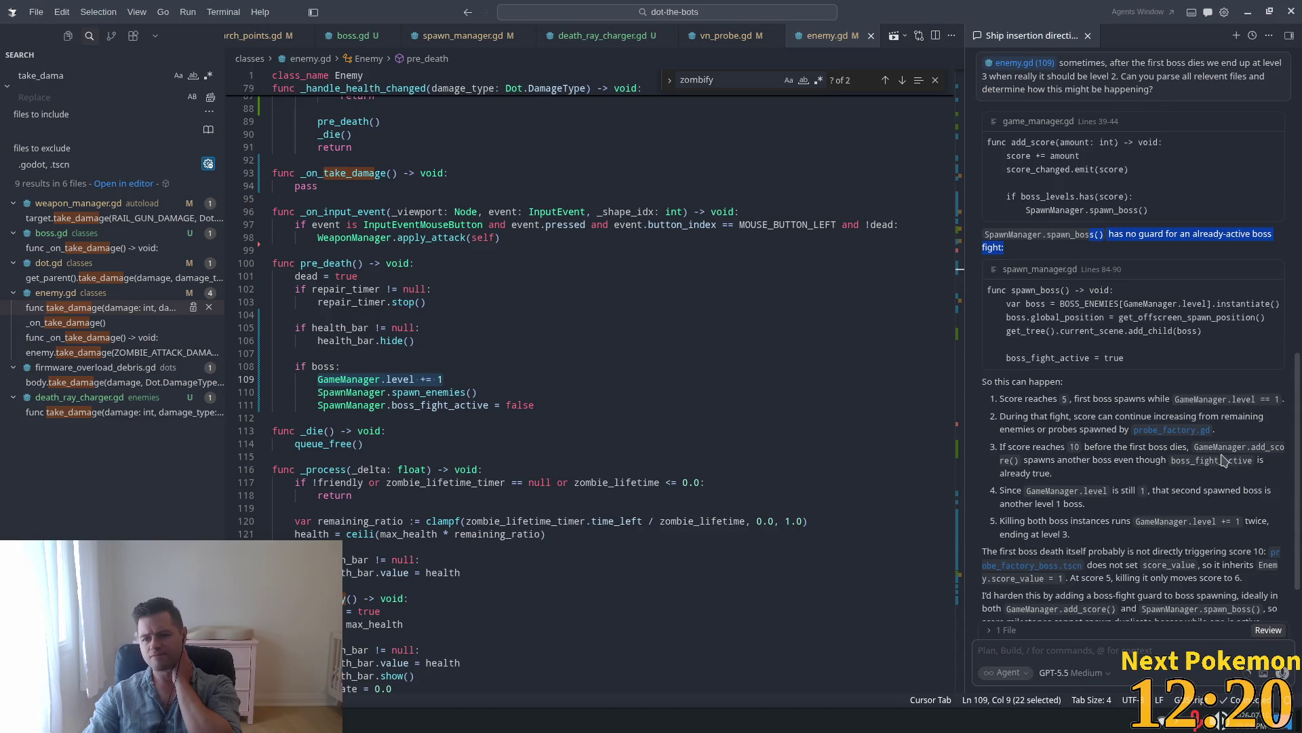
mouse_move(1017, 378)
left_mouse_down()
mouse_move(1187, 395)
mouse_move(1085, 438)
left_mouse_up()
mouse_move(1199, 450)
left_mouse_down()
mouse_move(1214, 480)
mouse_move(1226, 476)
left_mouse_up()
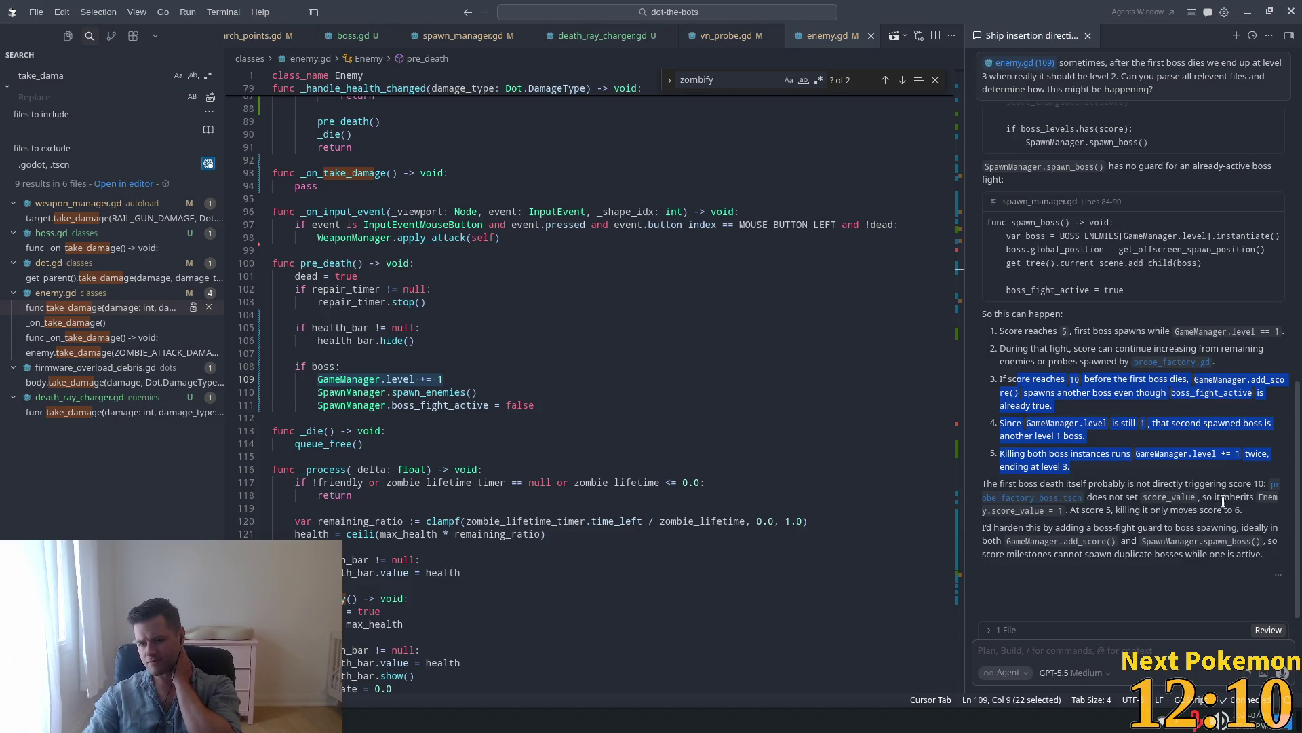
mouse_move(985, 485)
left_mouse_down()
mouse_move(1088, 490)
mouse_move(1021, 478)
left_mouse_up()
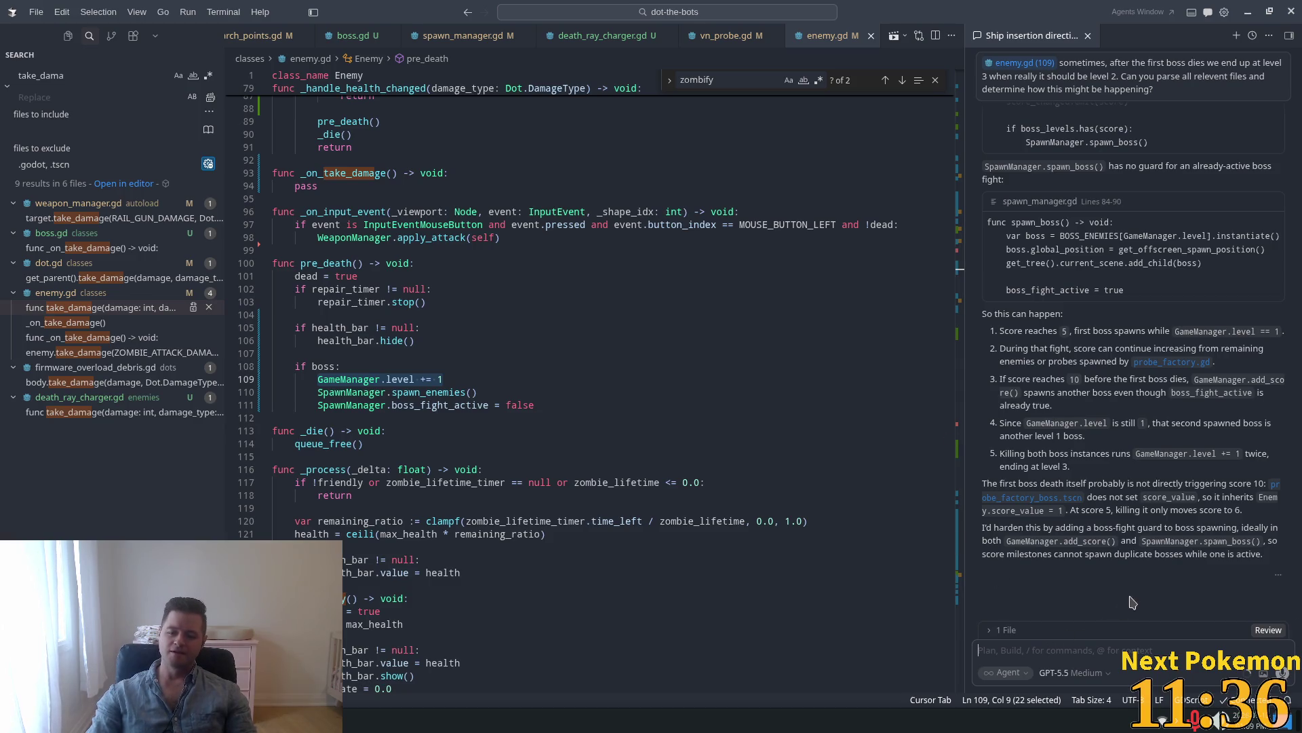
Send the agent a correction: boss spawn thresholds are 30 and 300, and the skip follows the first boss kill.
type("that")
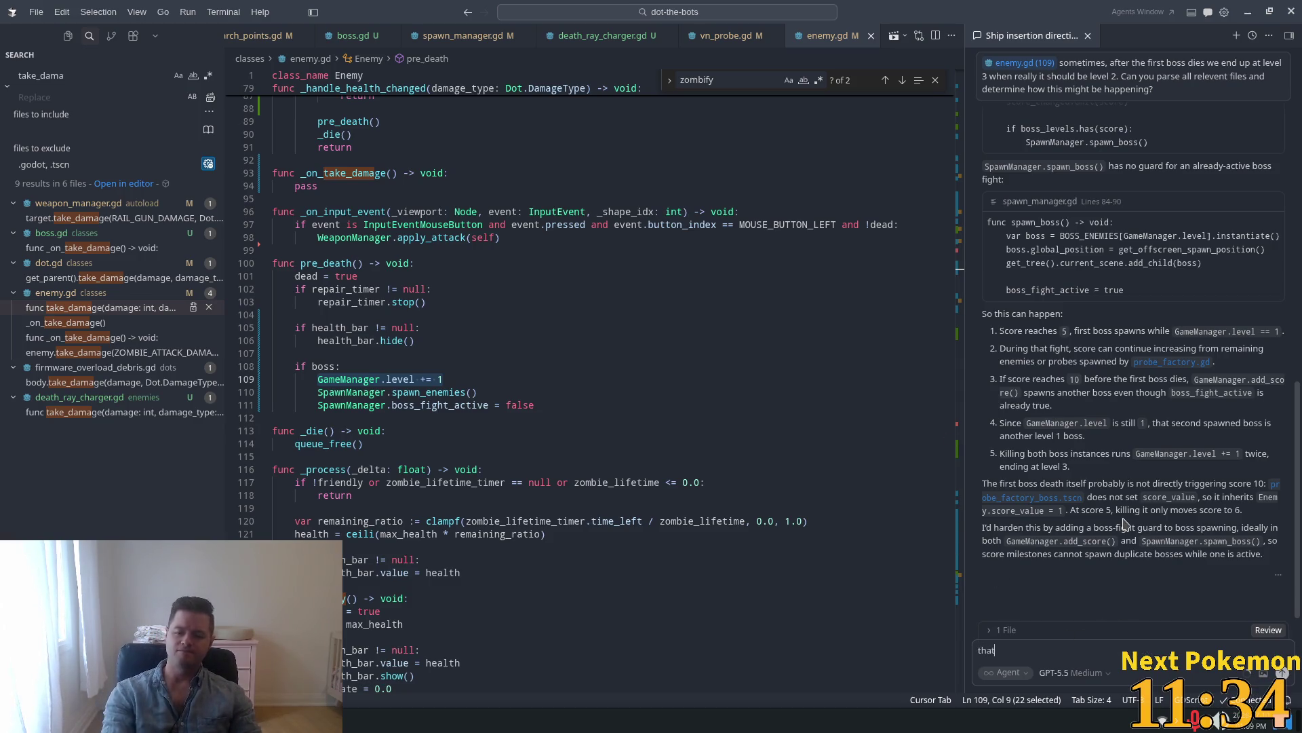
type("'s not it as ")
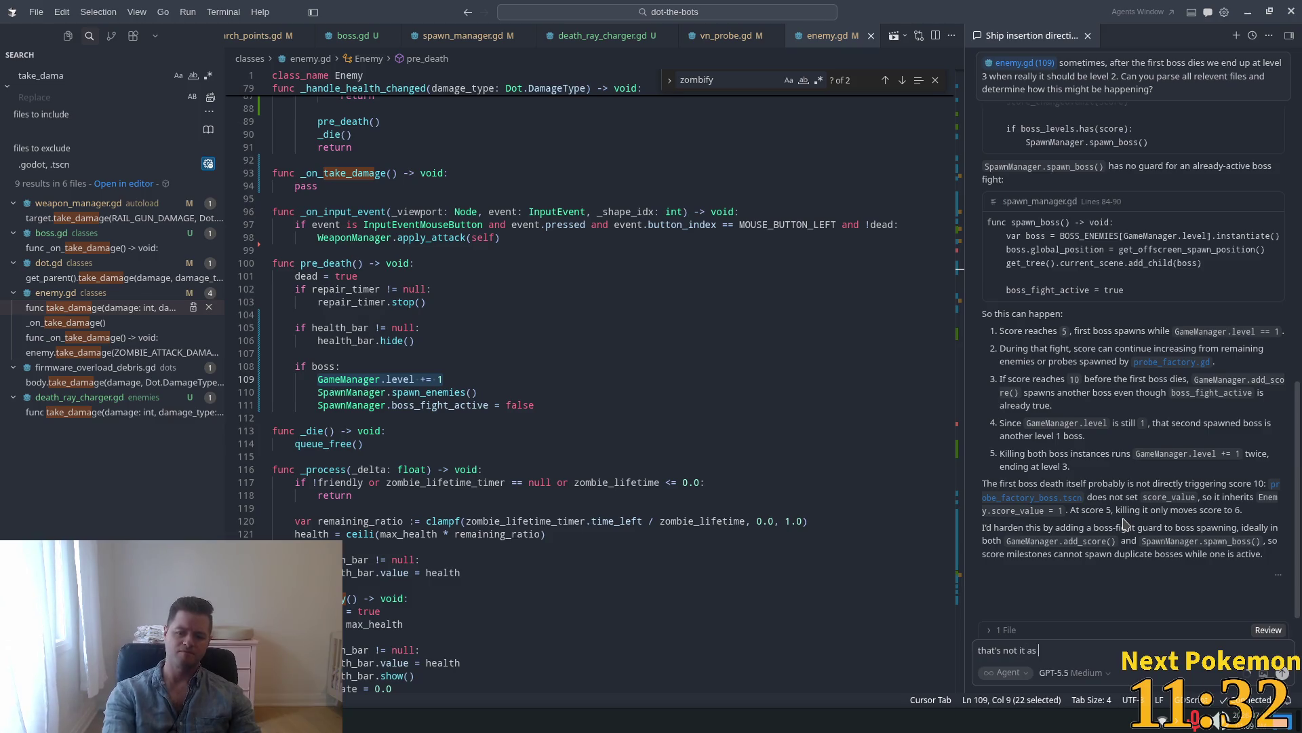
type("usually the bo")
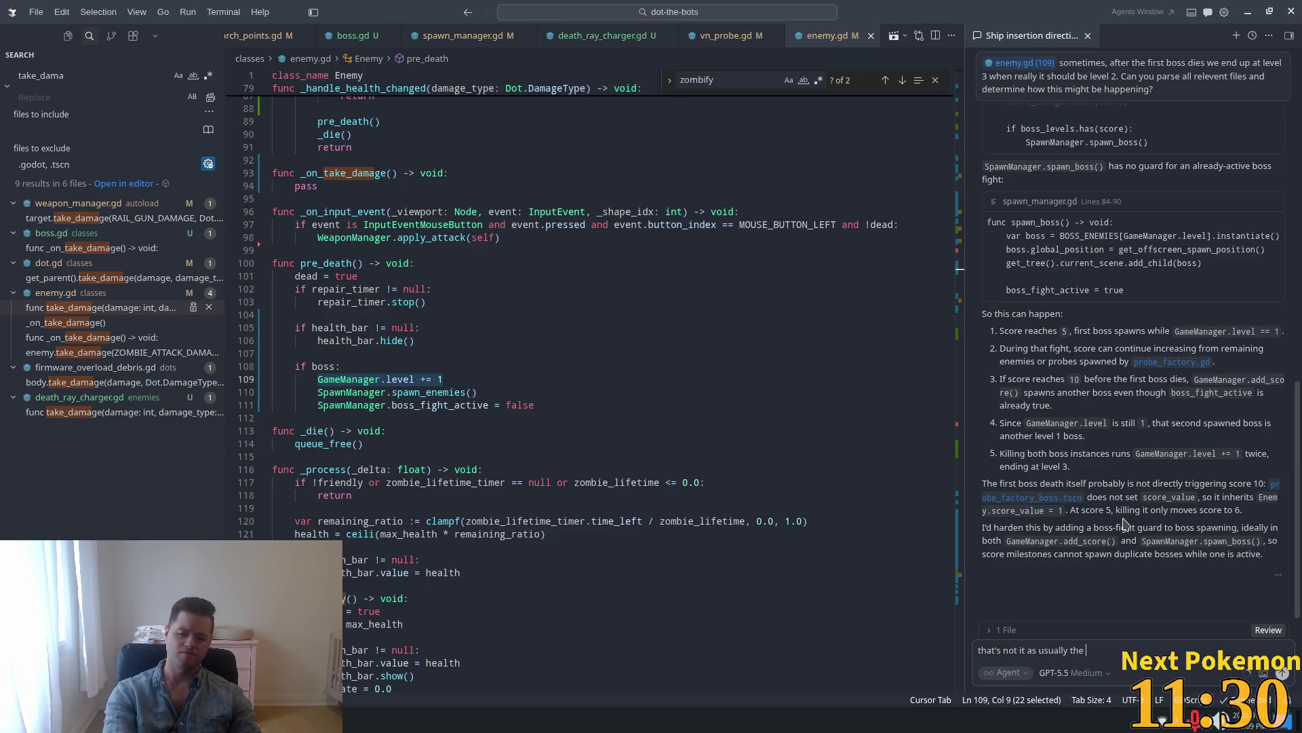
type("ss")
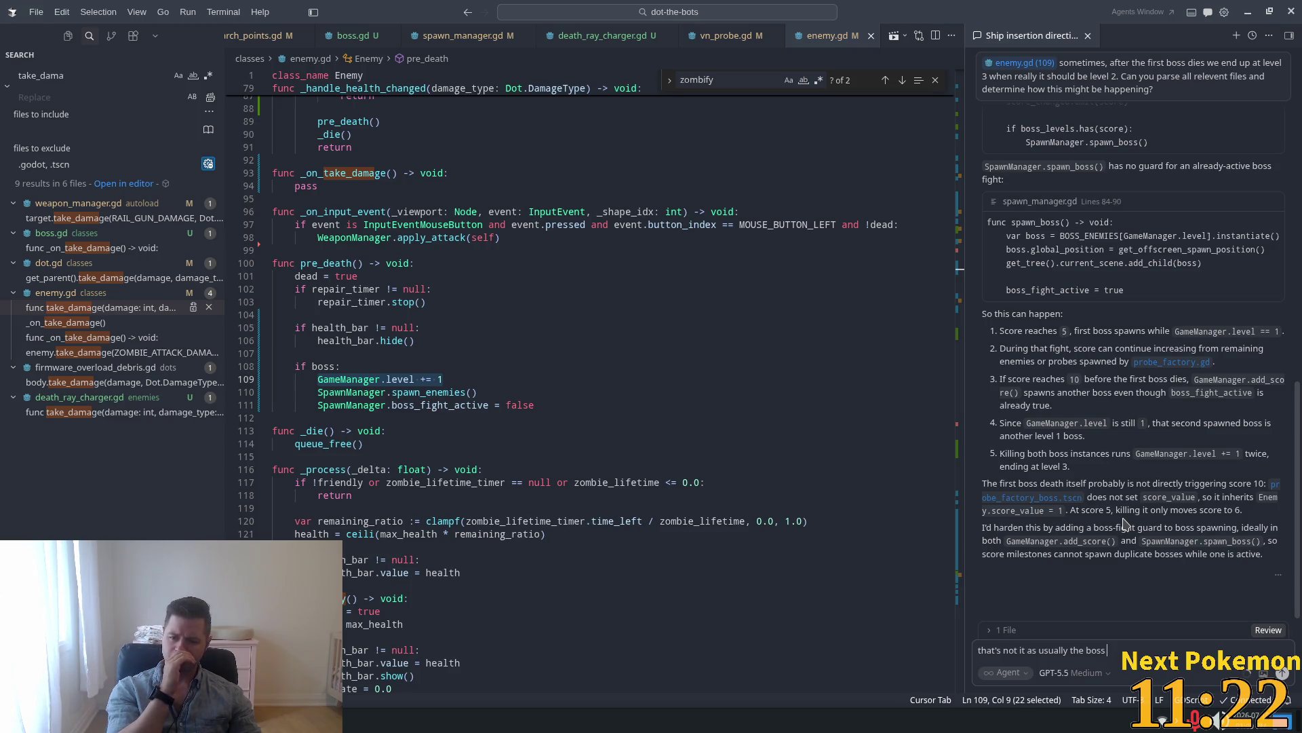
type("es spawn sco")
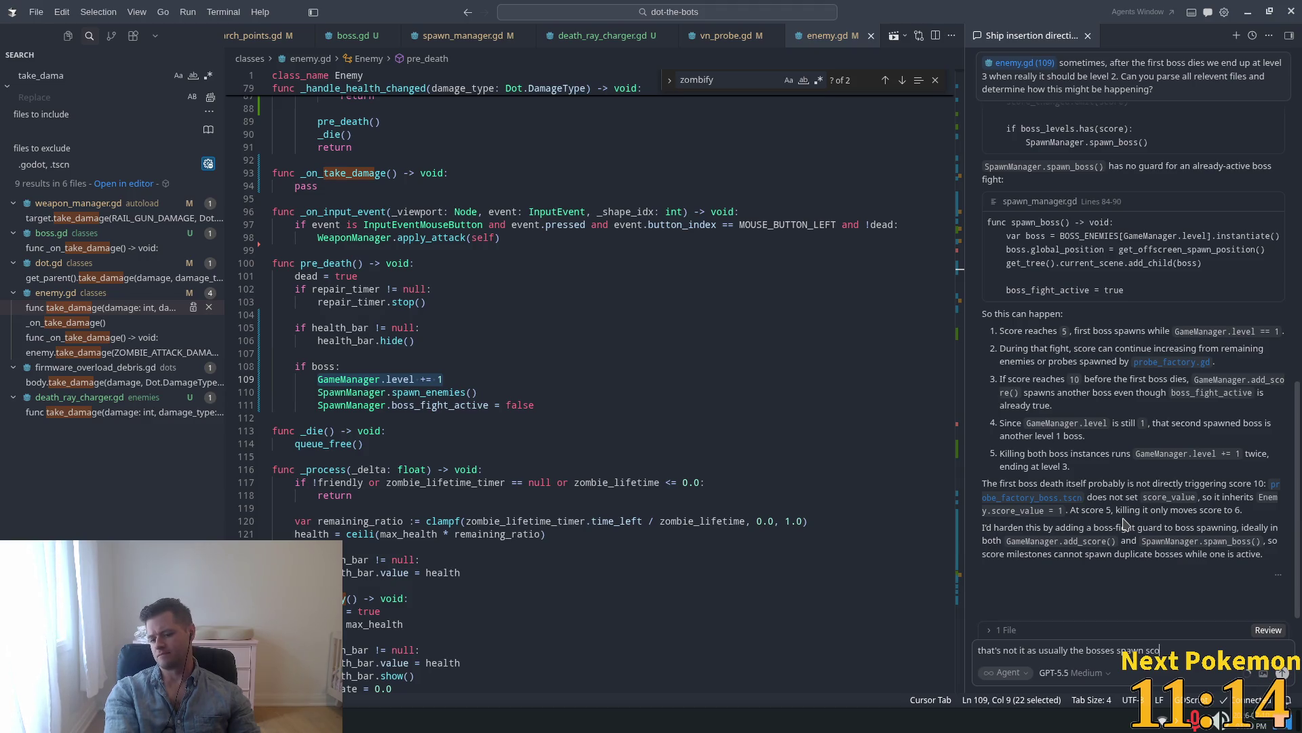
type("re threshol")
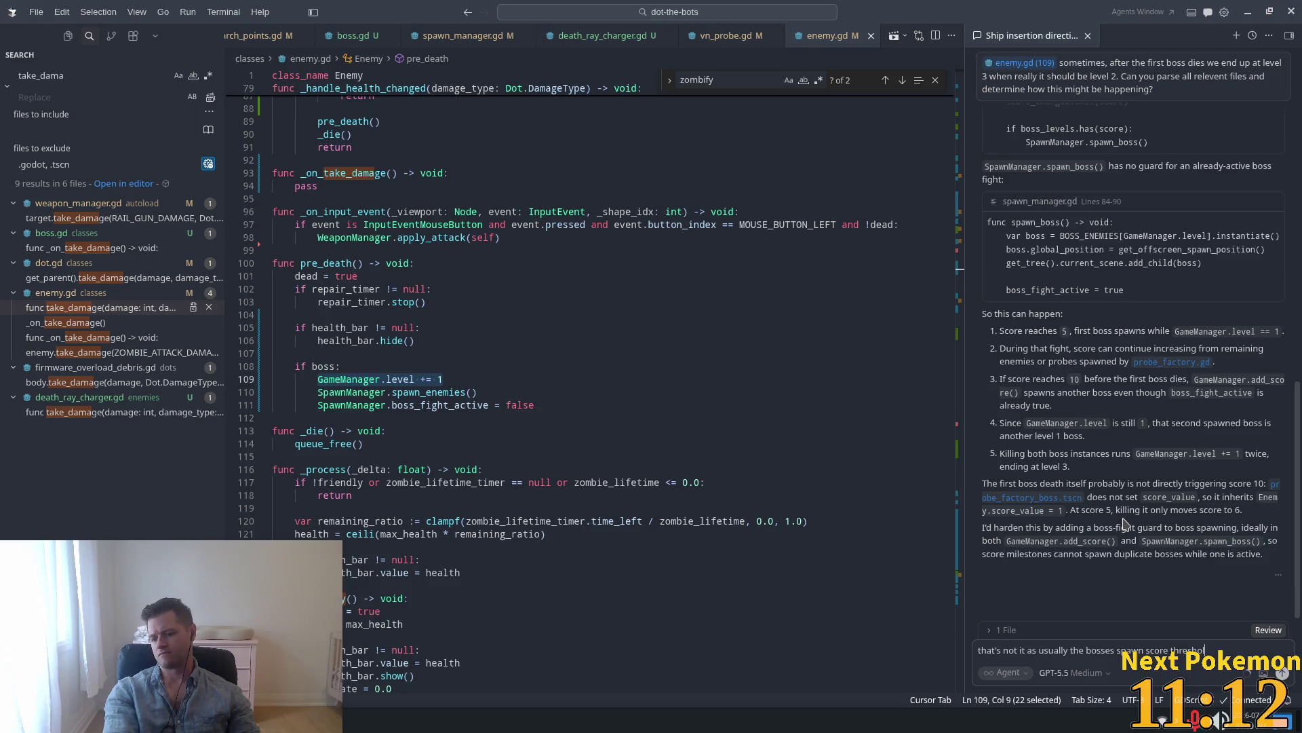
type("ds are norma")
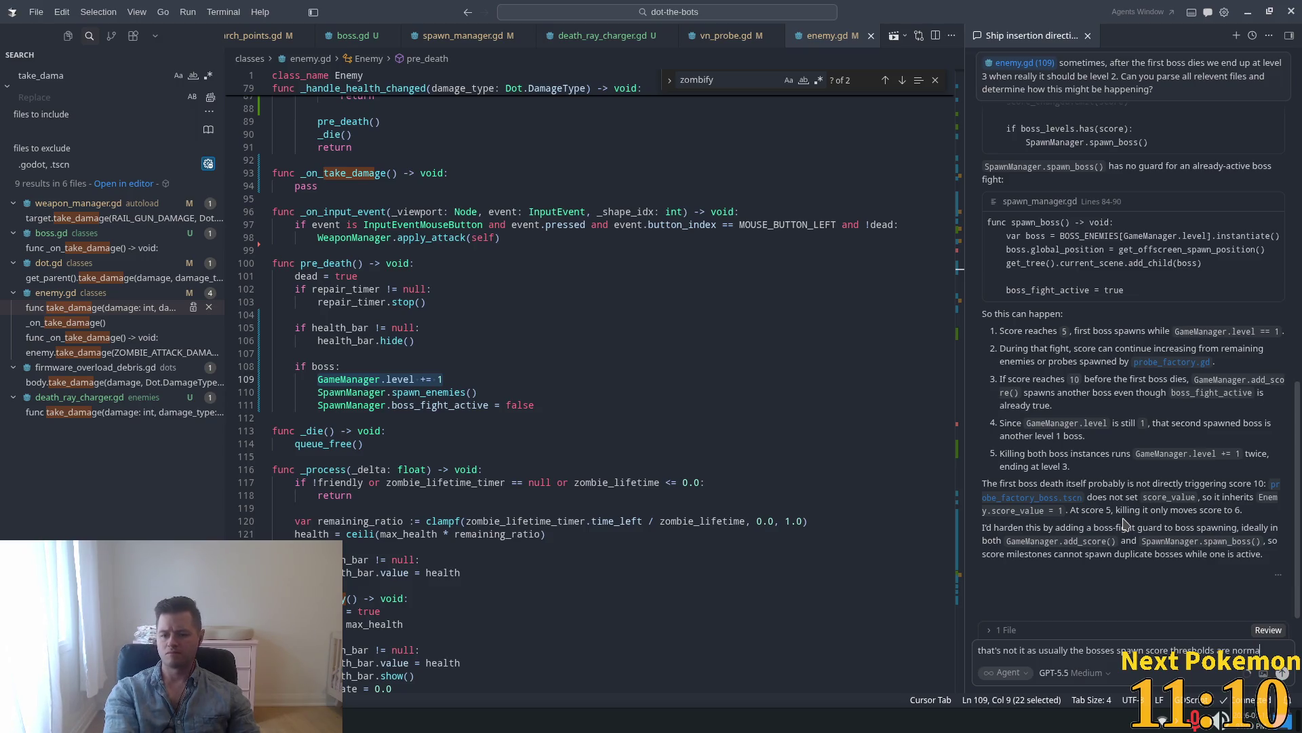
type("l")
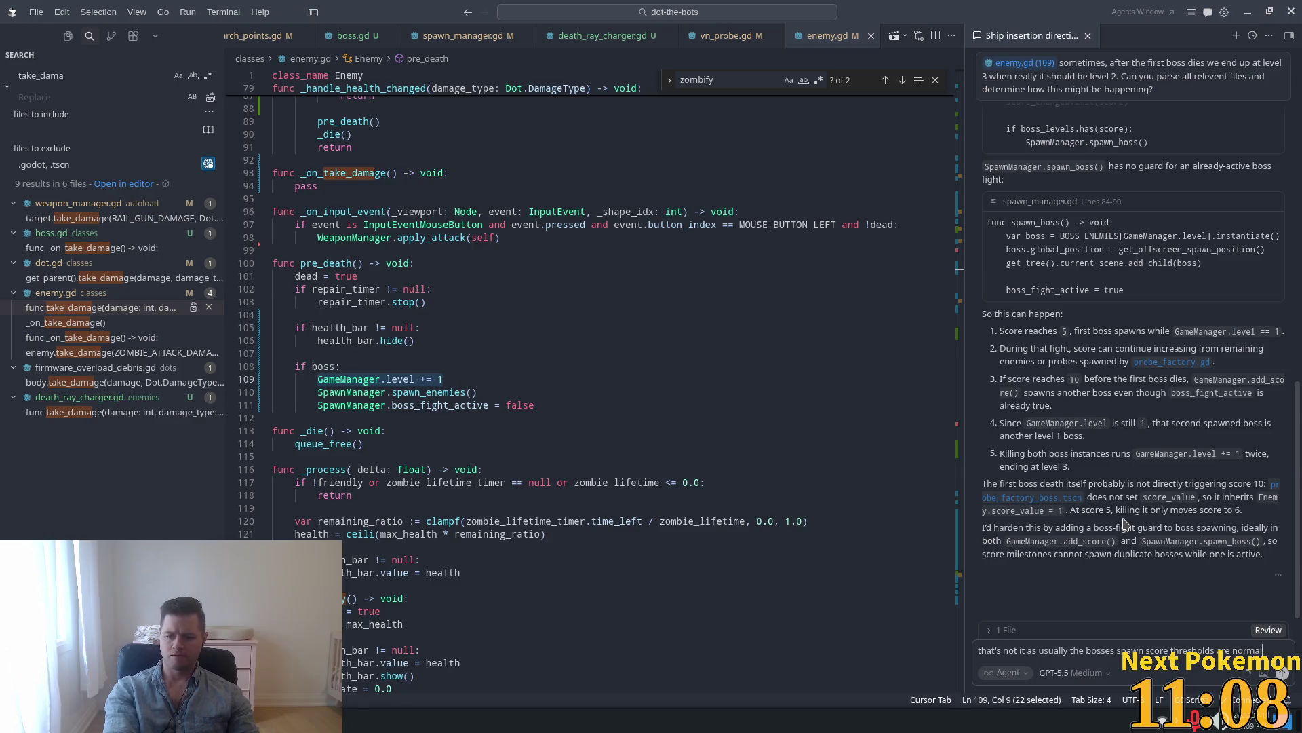
key("BackSpace")
key("BackSpace")
key("BackSpace")
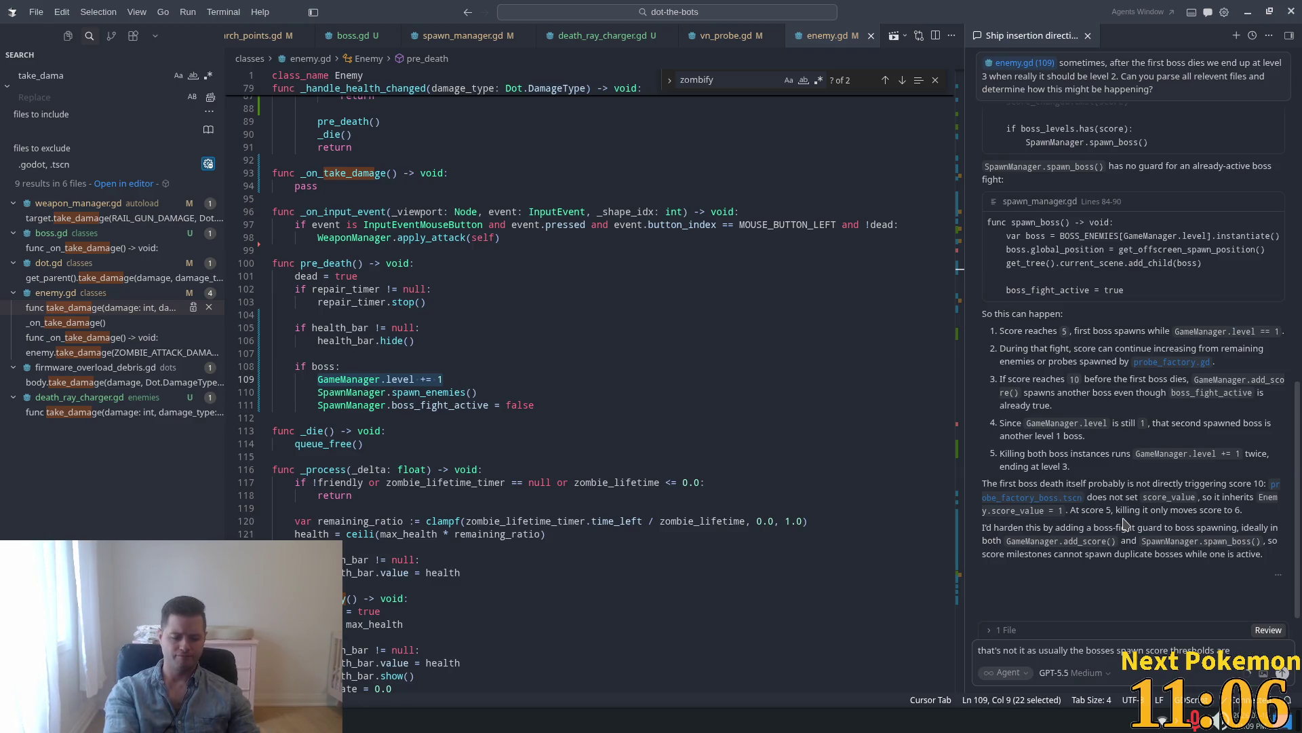
type("30and 3")
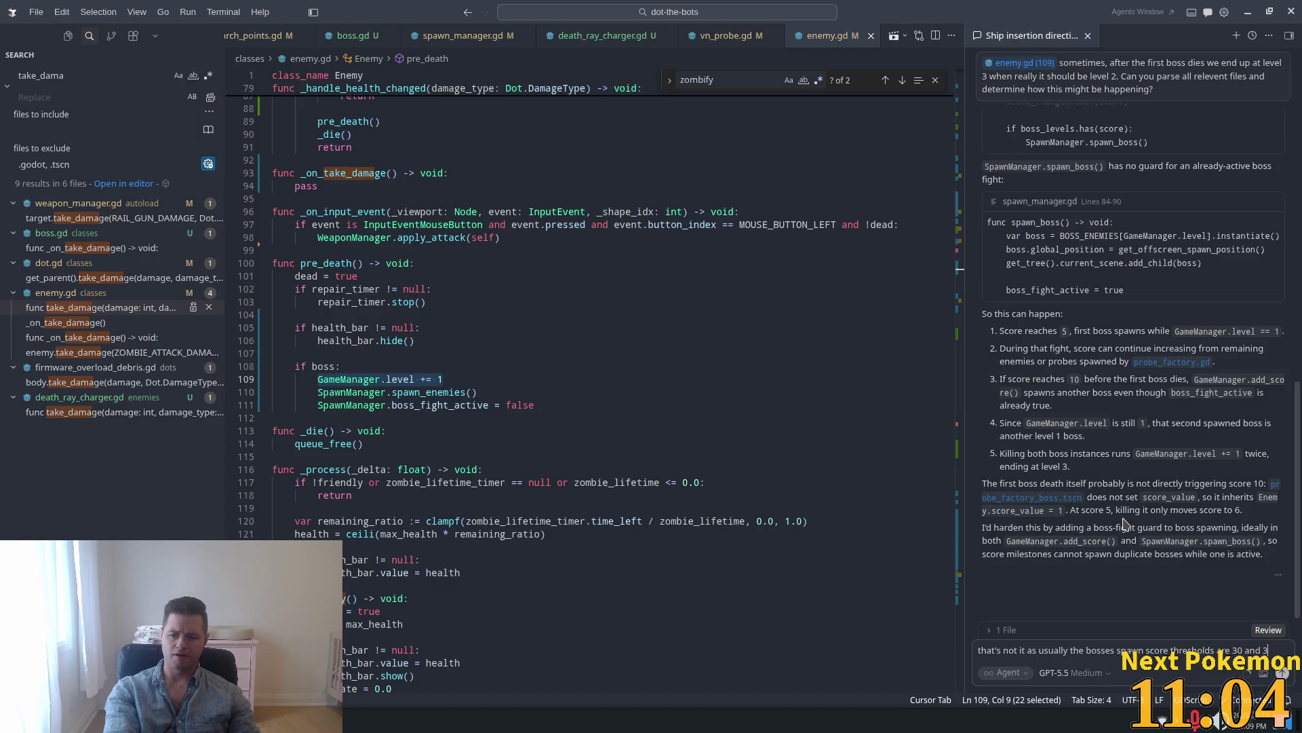
type("00 respectiv")
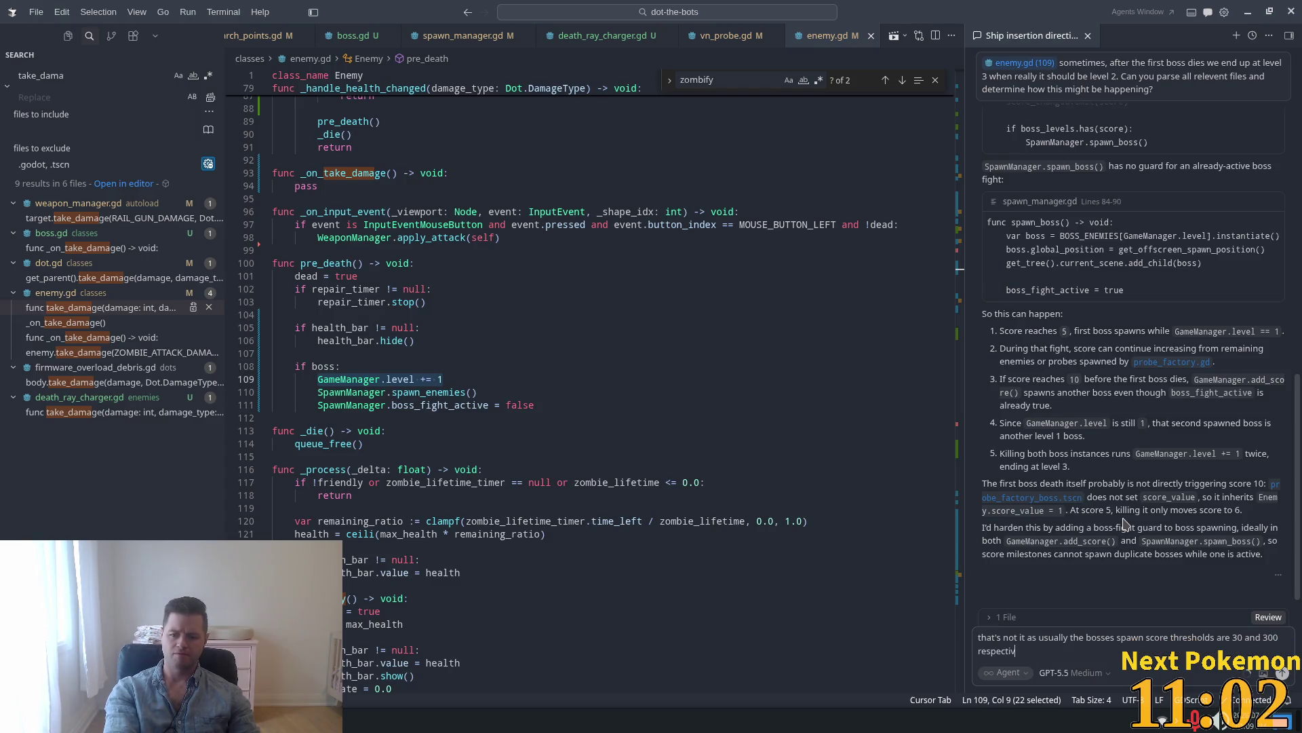
type("ely, r")
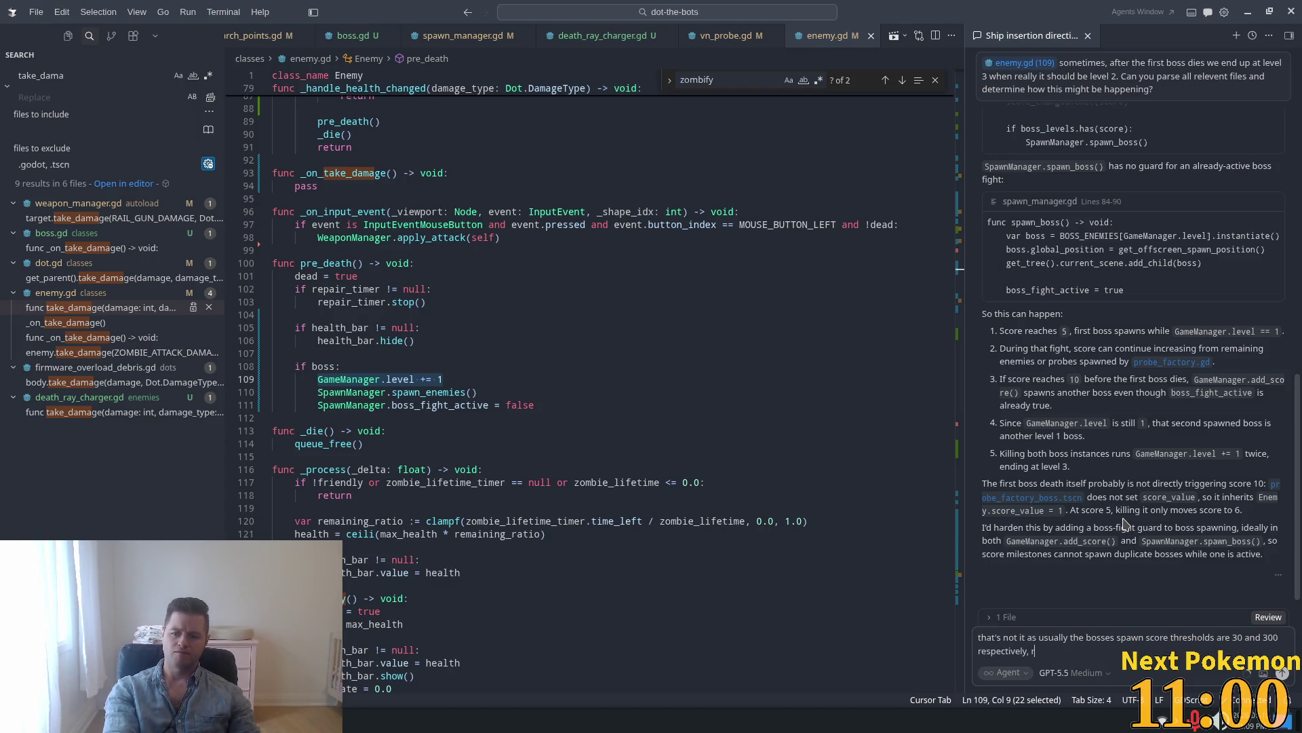
type("u")
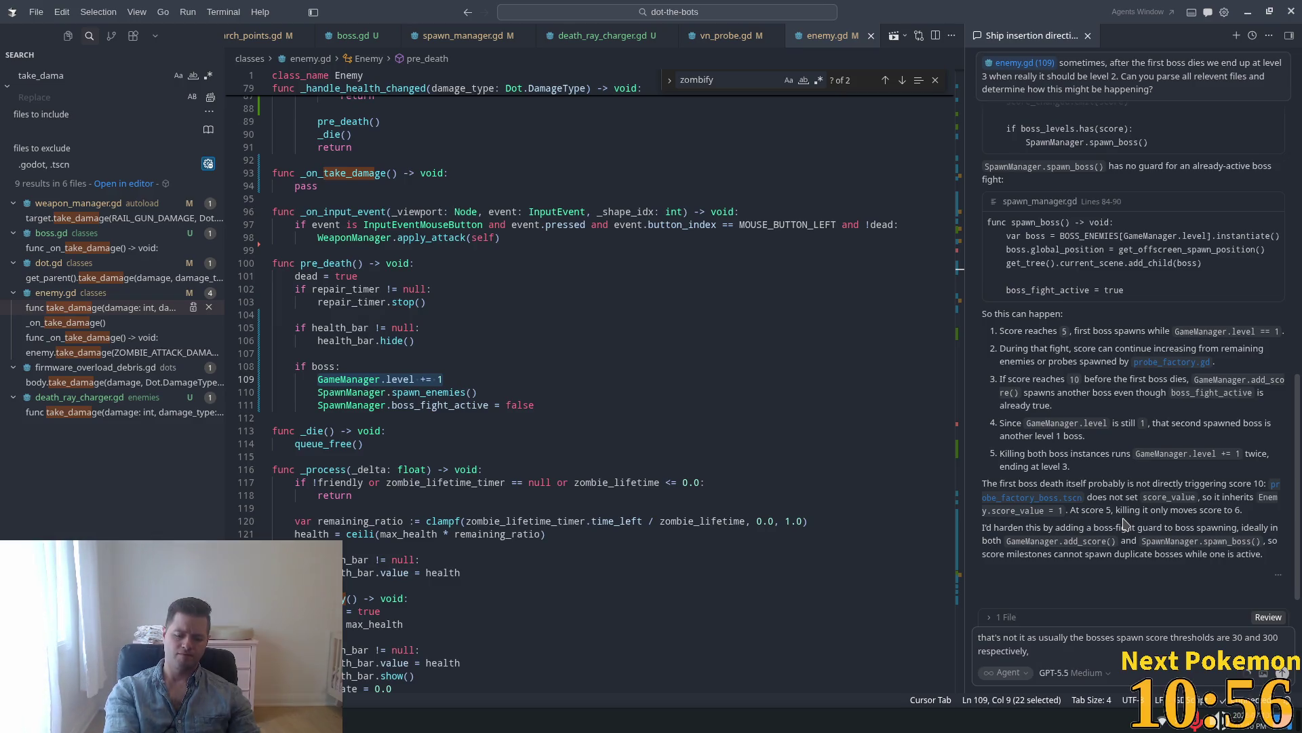
key("BackSpace")
type(". The ")
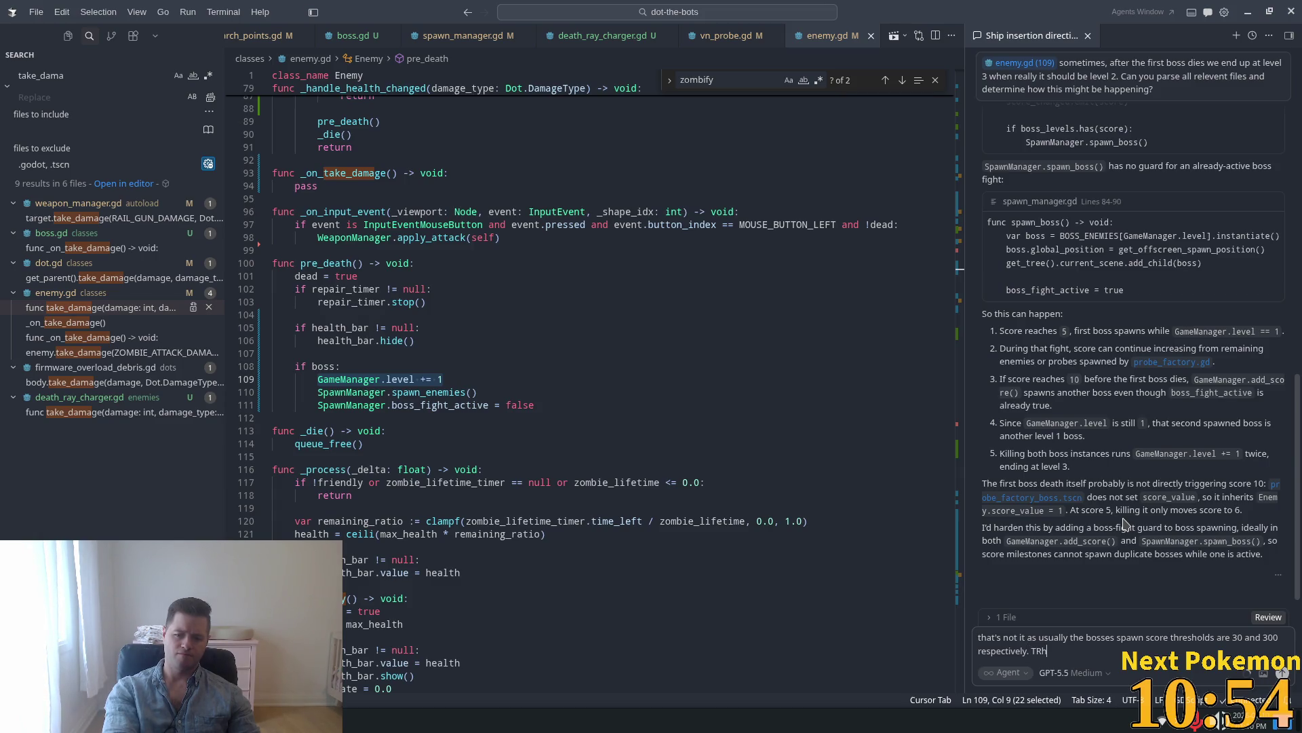
type("bu")
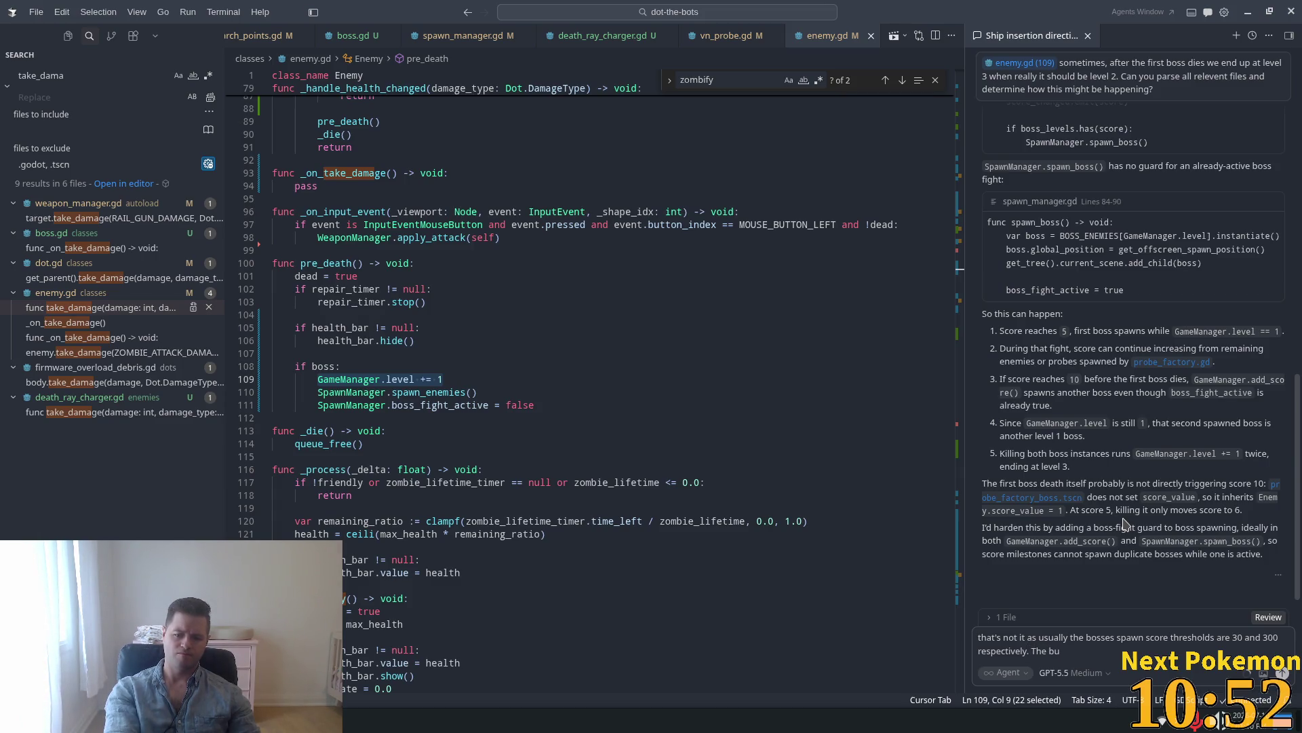
type("g o")
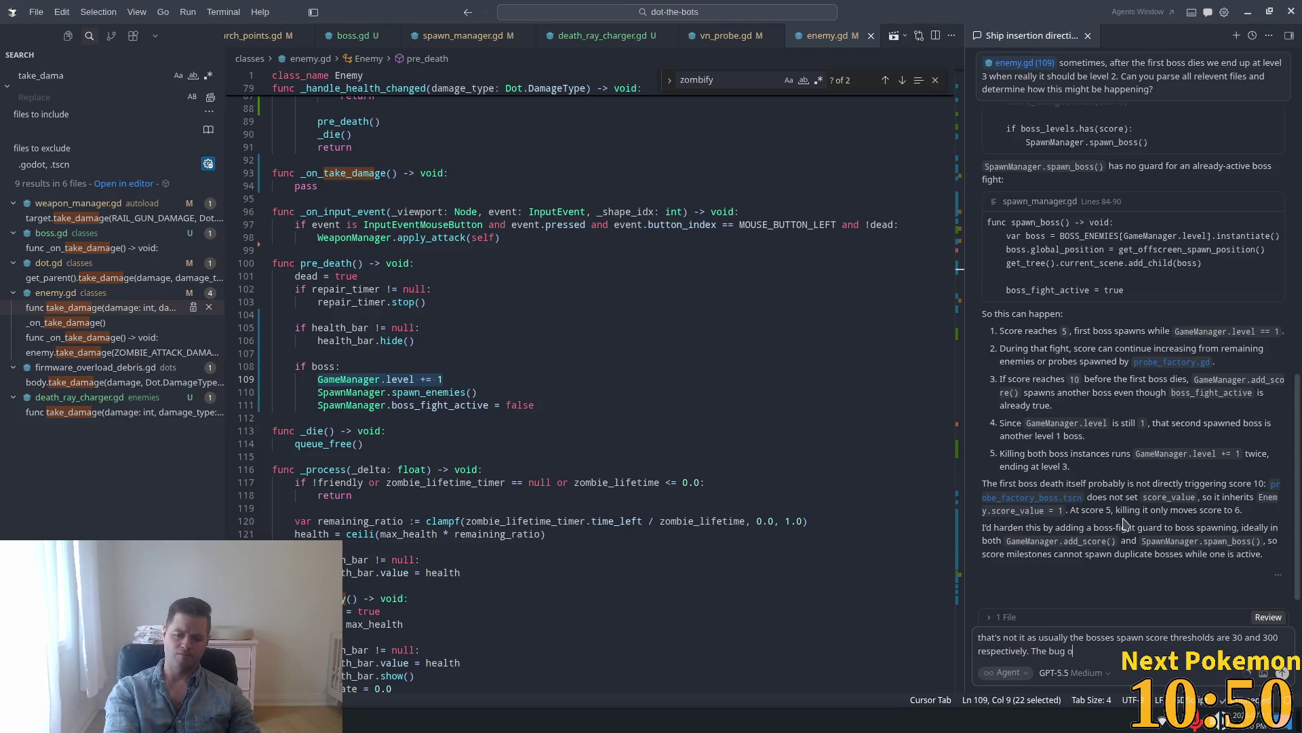
type("nly happens ")
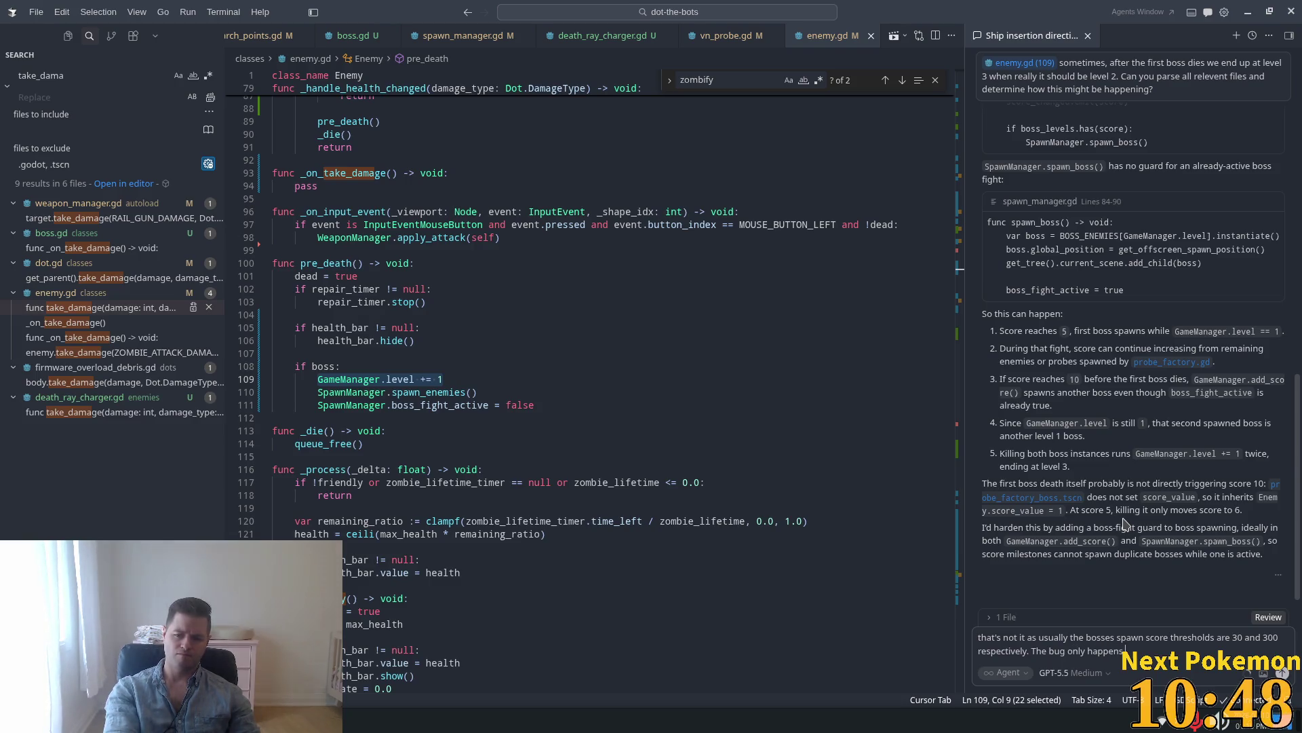
type("ime")
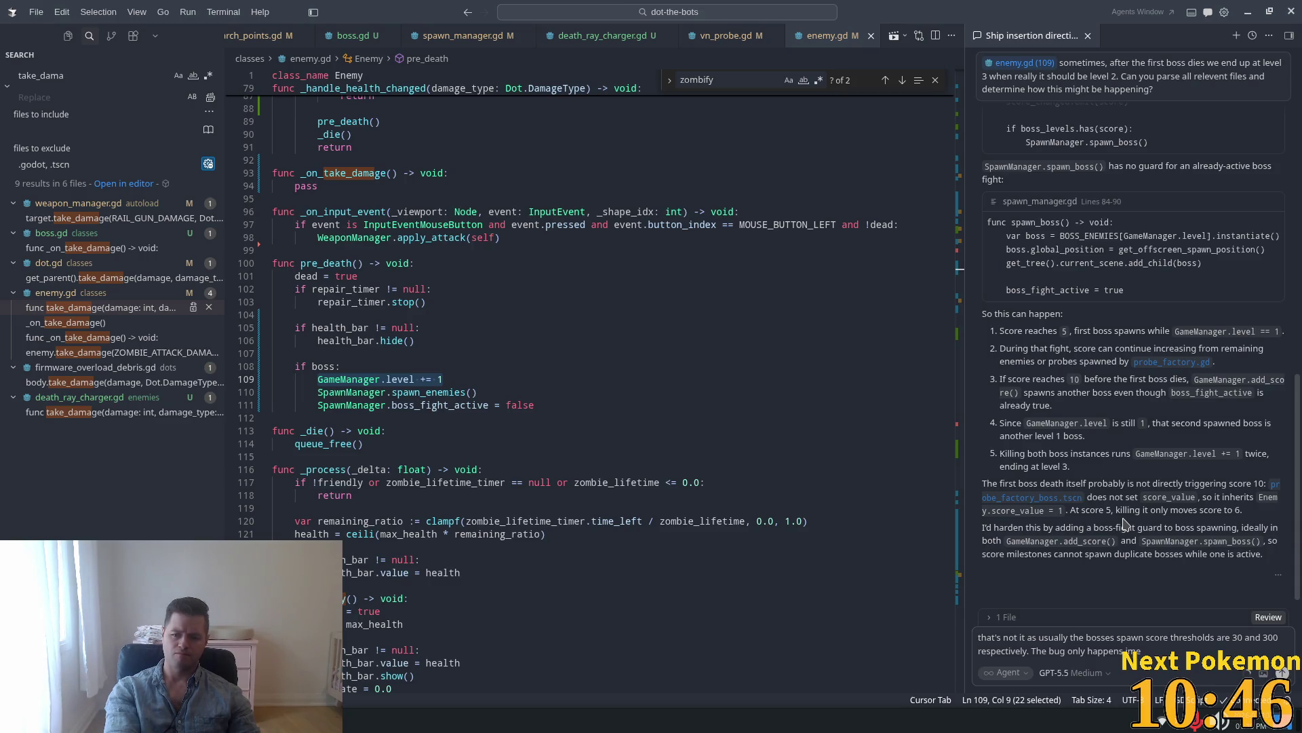
type("diately afte")
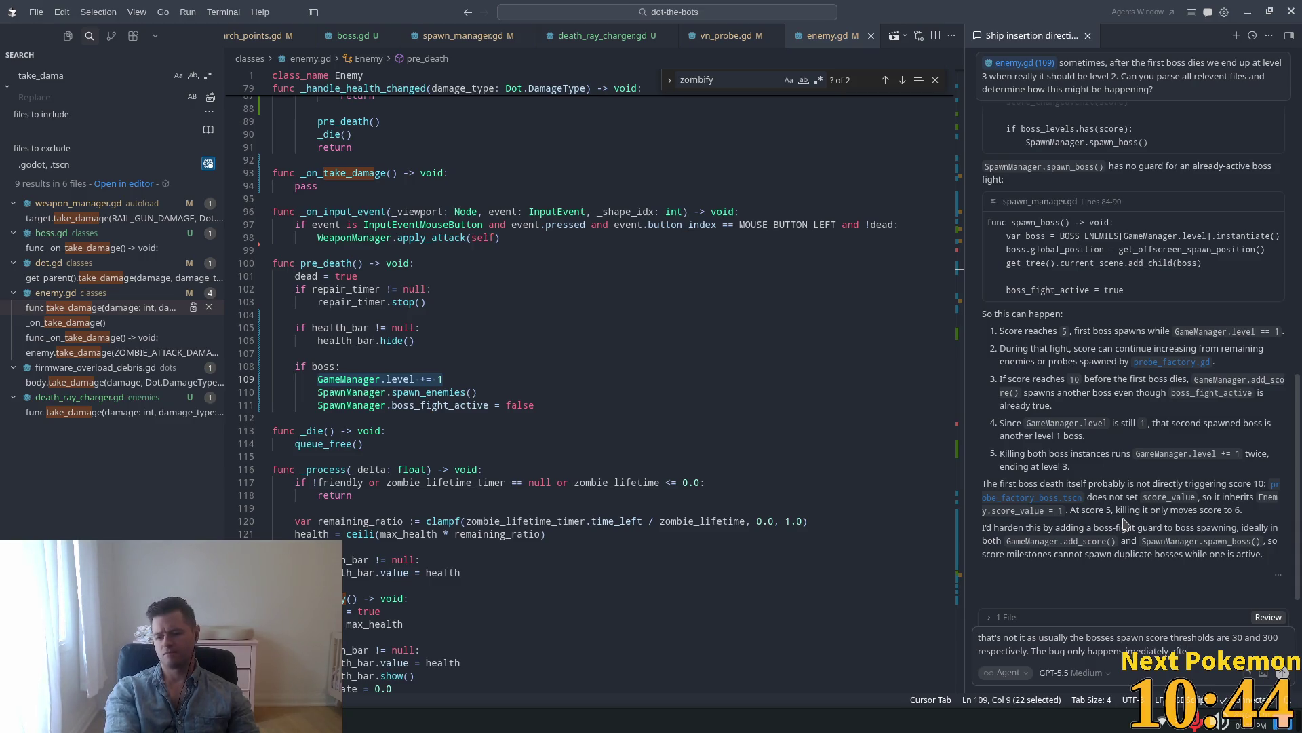
type("r killing the")
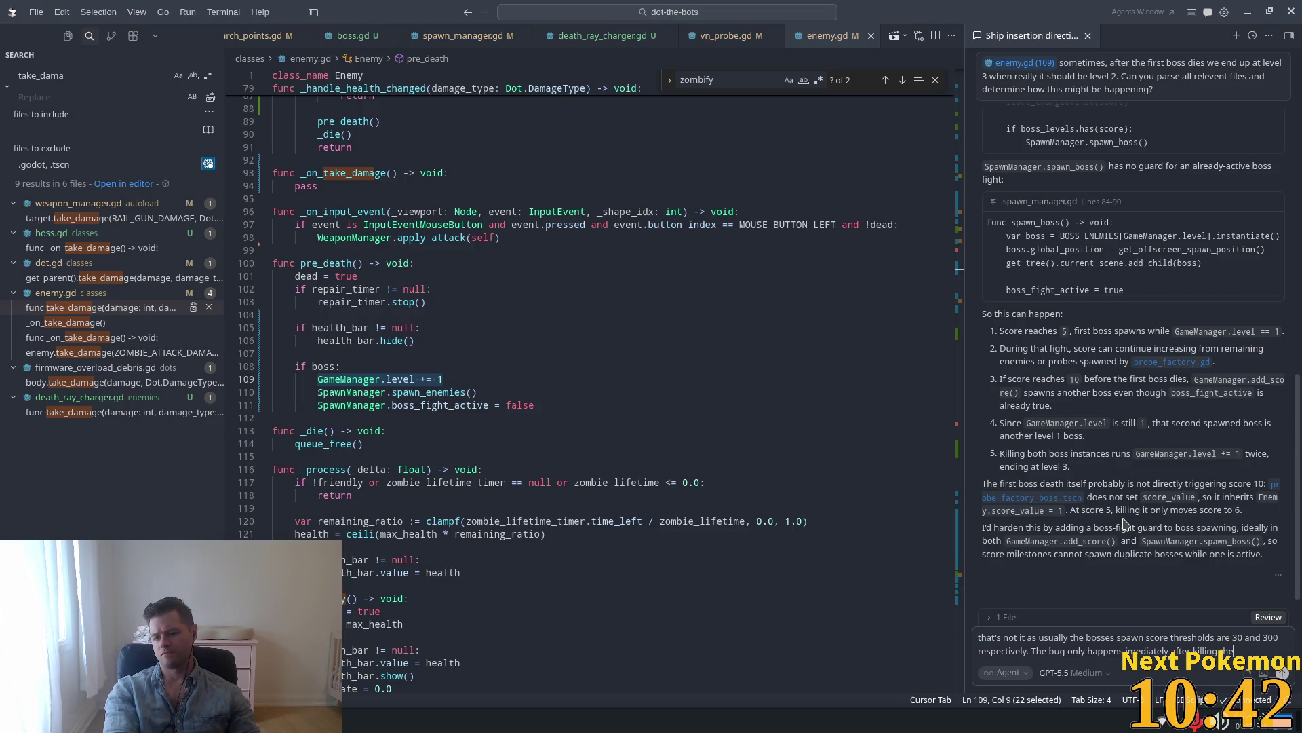
type(" first bo")
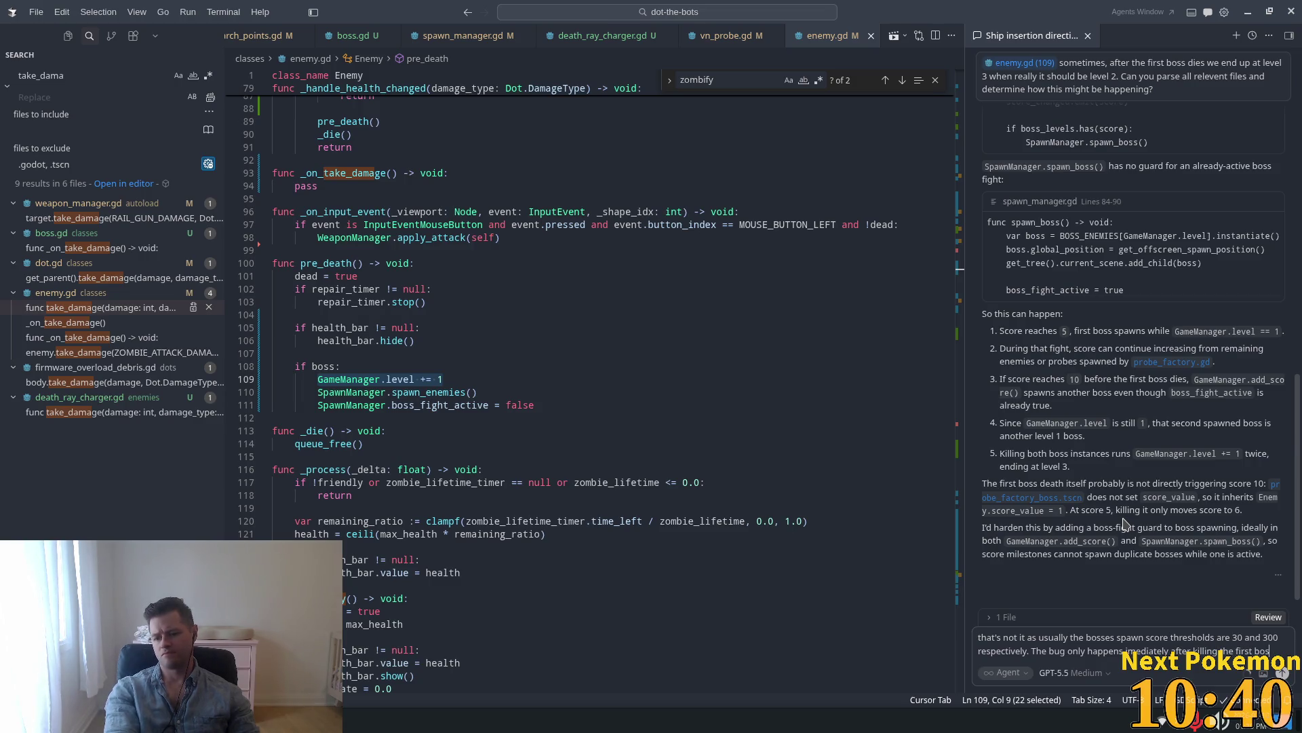
type("s")
key("Return")
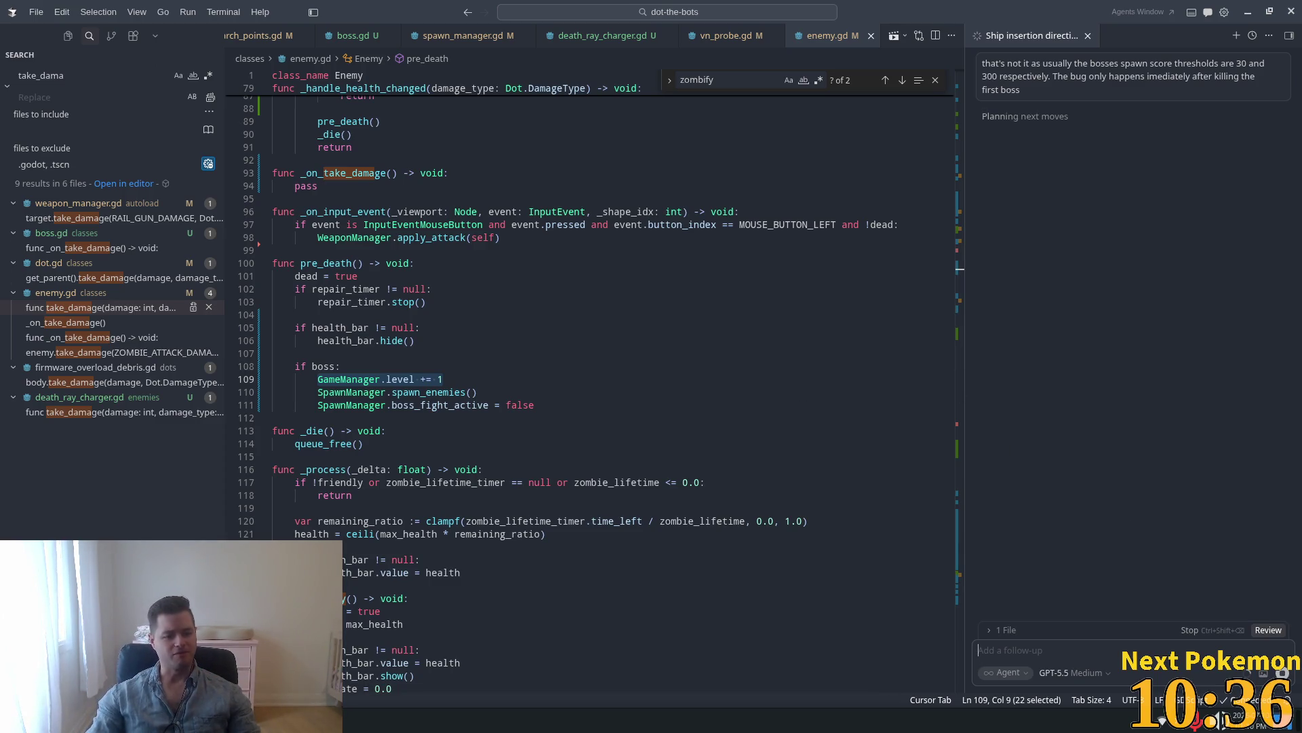
left_click(296, 720)
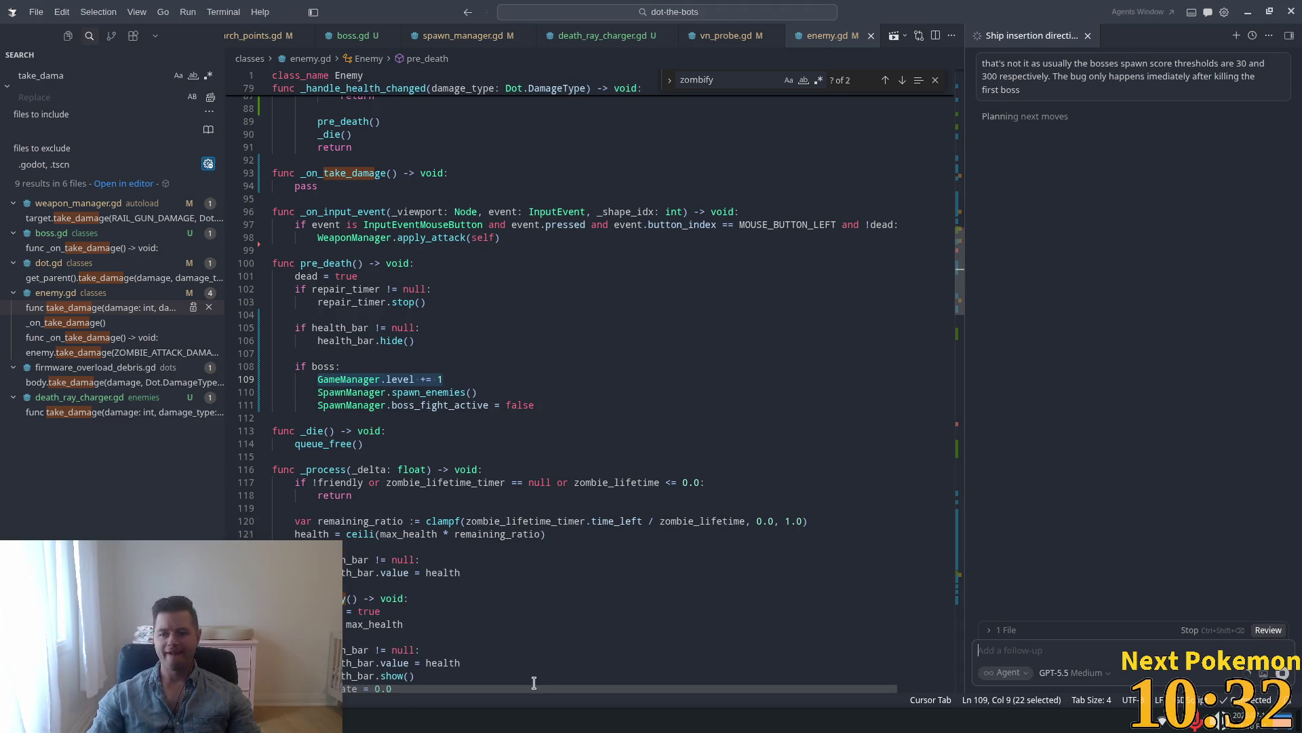
left_click(366, 609)
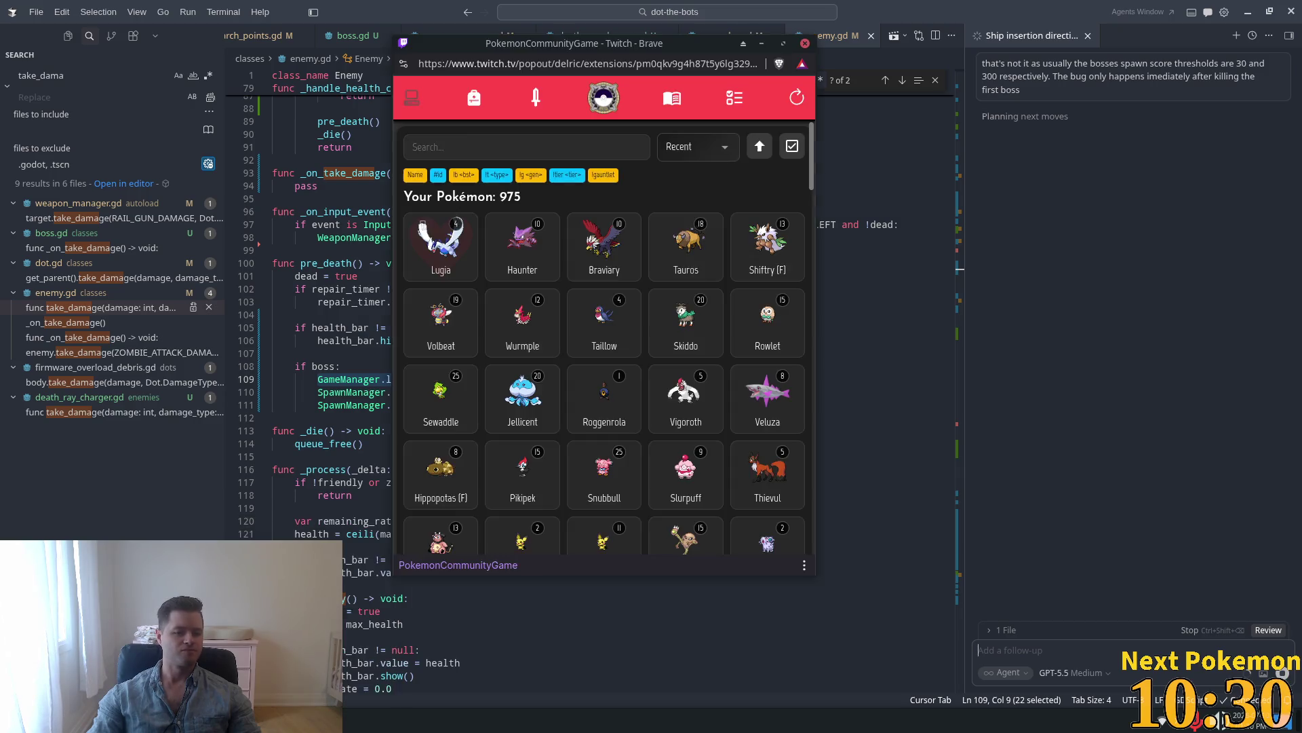
Reload the Pokémon collection, check Tatsugiri (Curly)'s stats, then close the game popup.
left_click(797, 97)
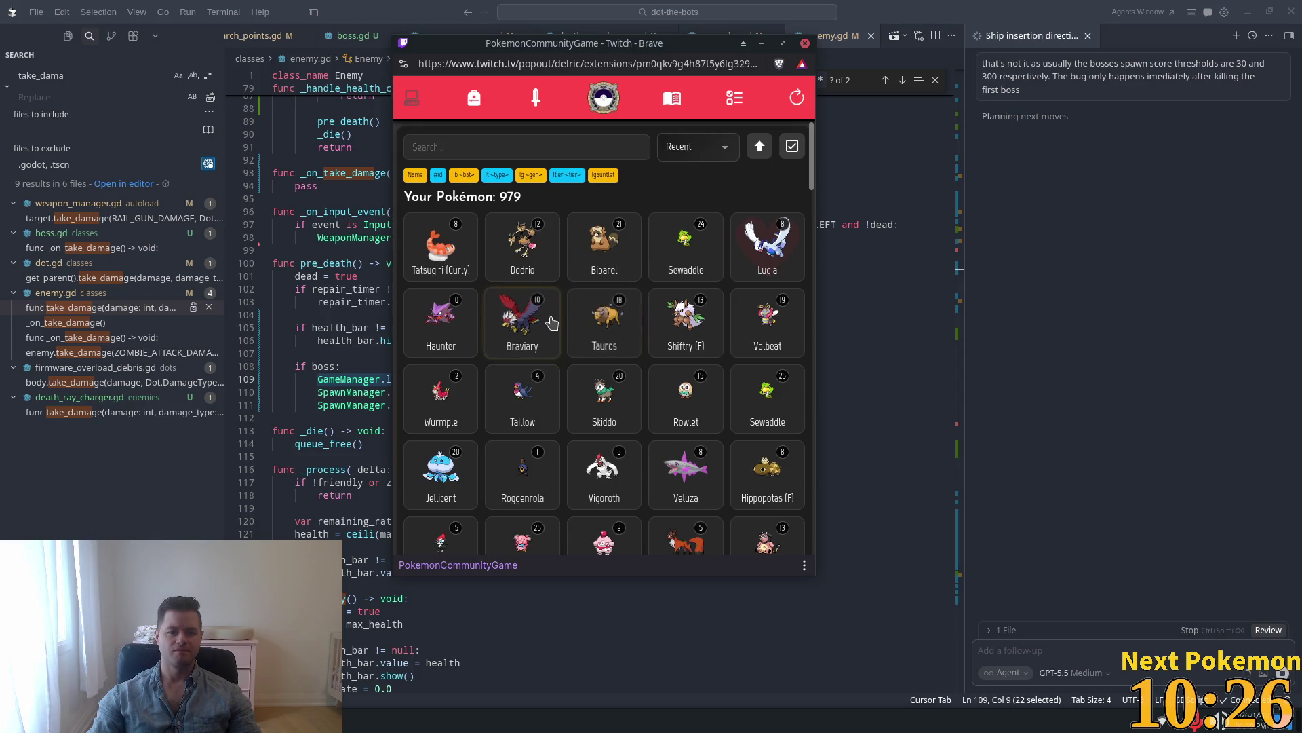
left_click(442, 260)
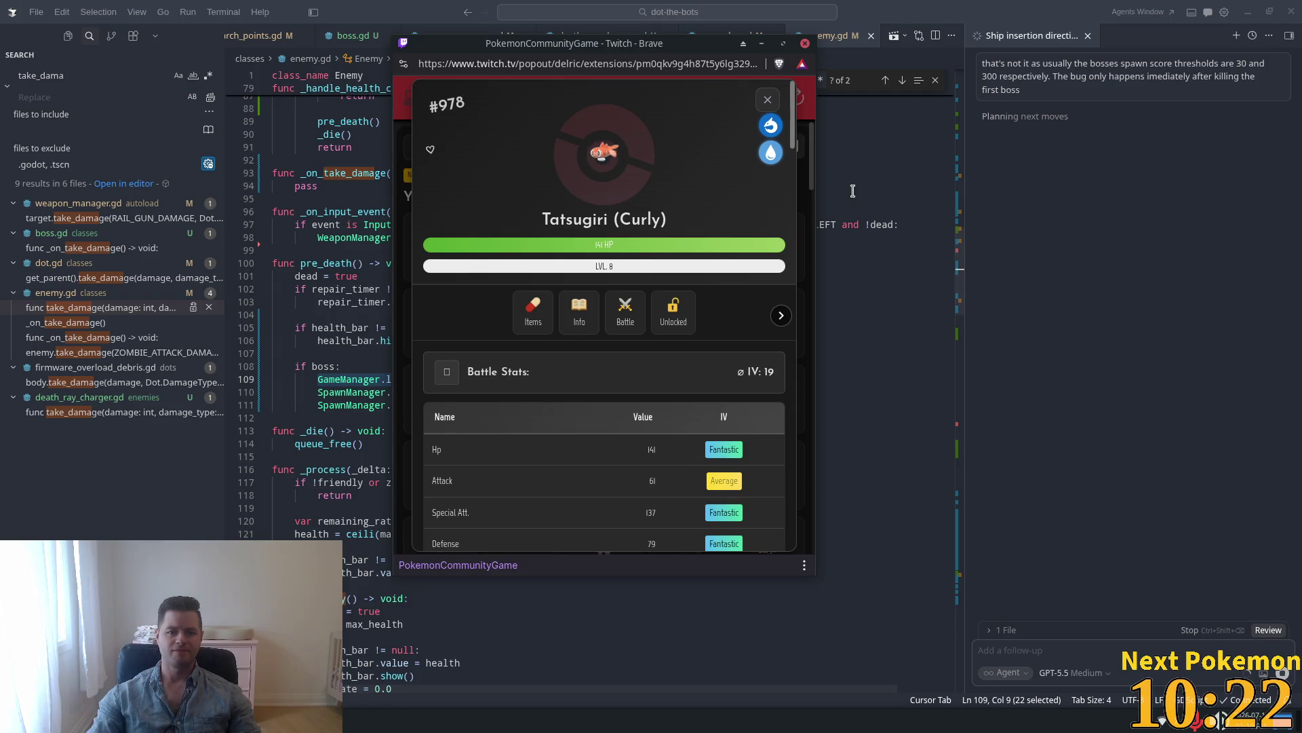
left_click(769, 100)
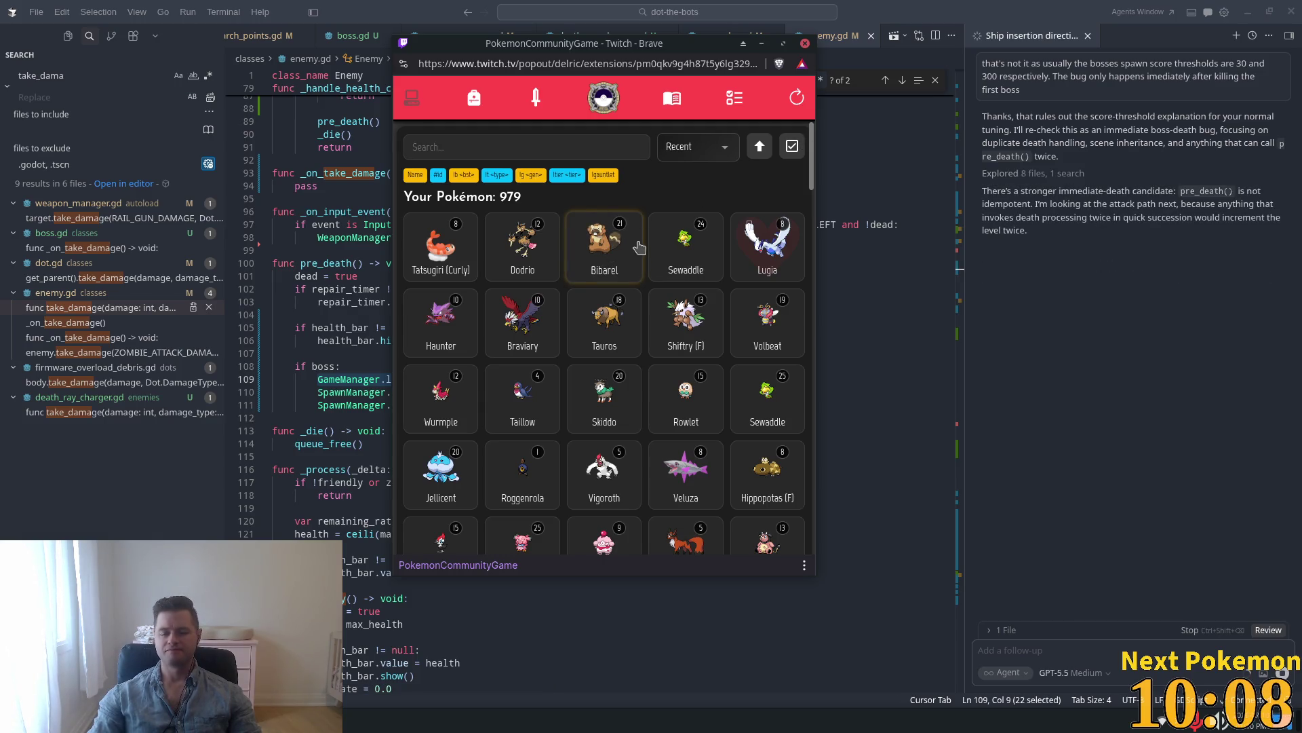
left_click(805, 43)
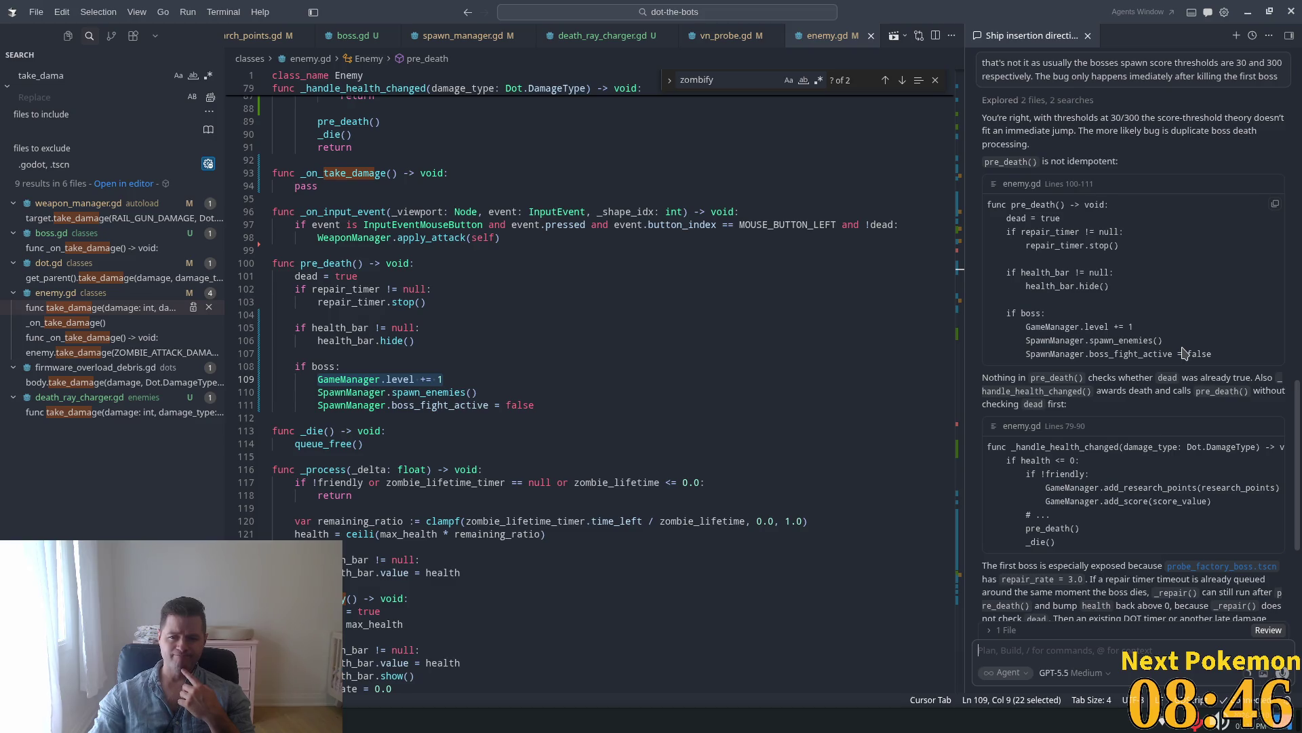
Scroll through the agent's analysis showing pre_death() and _repair() ignore the dead flag.
scroll(1183, 353, "down", 1)
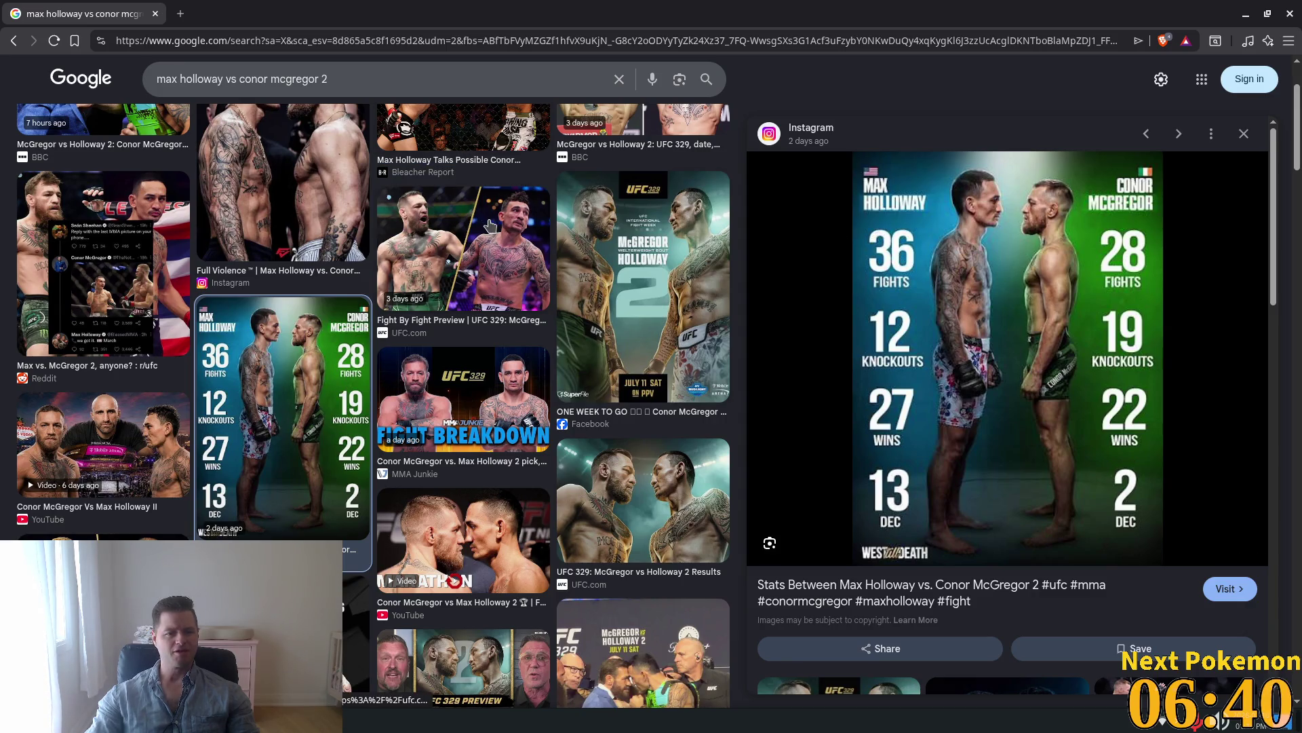
Preview the Full Violence Holloway vs McGregor image, then close the browser.
scroll(481, 217, "up", 2)
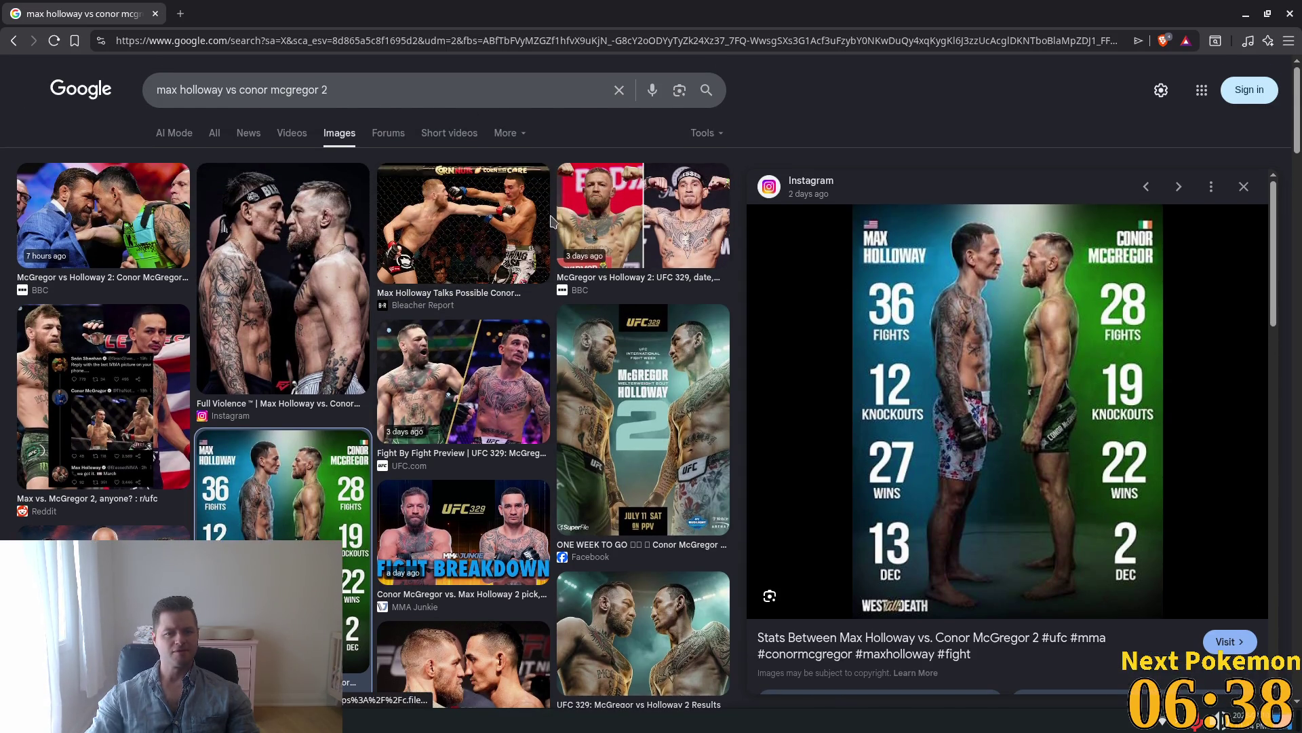
left_click(279, 262)
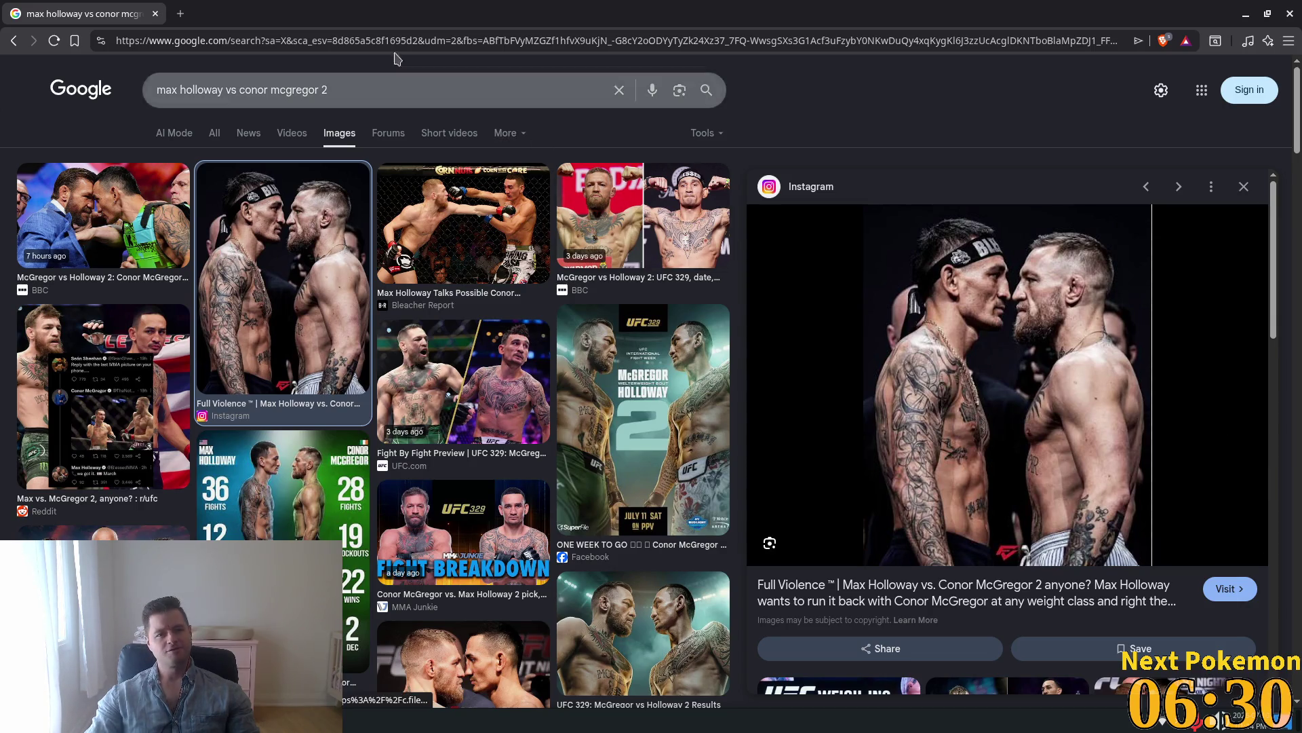
left_click(154, 13)
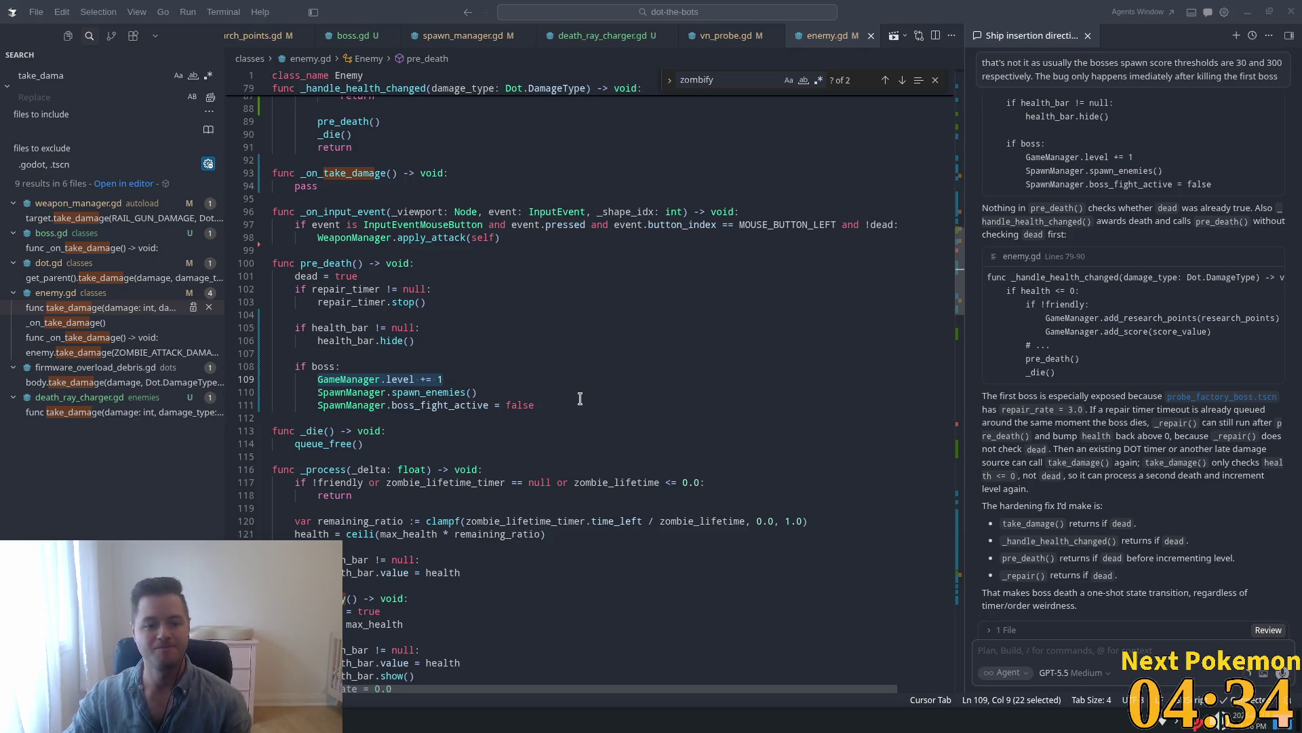
Skim the agent's dead-guard fix, then switch to the browser playing the Holloway vs Gaethje knockout.
scroll(662, 276, "up", 3)
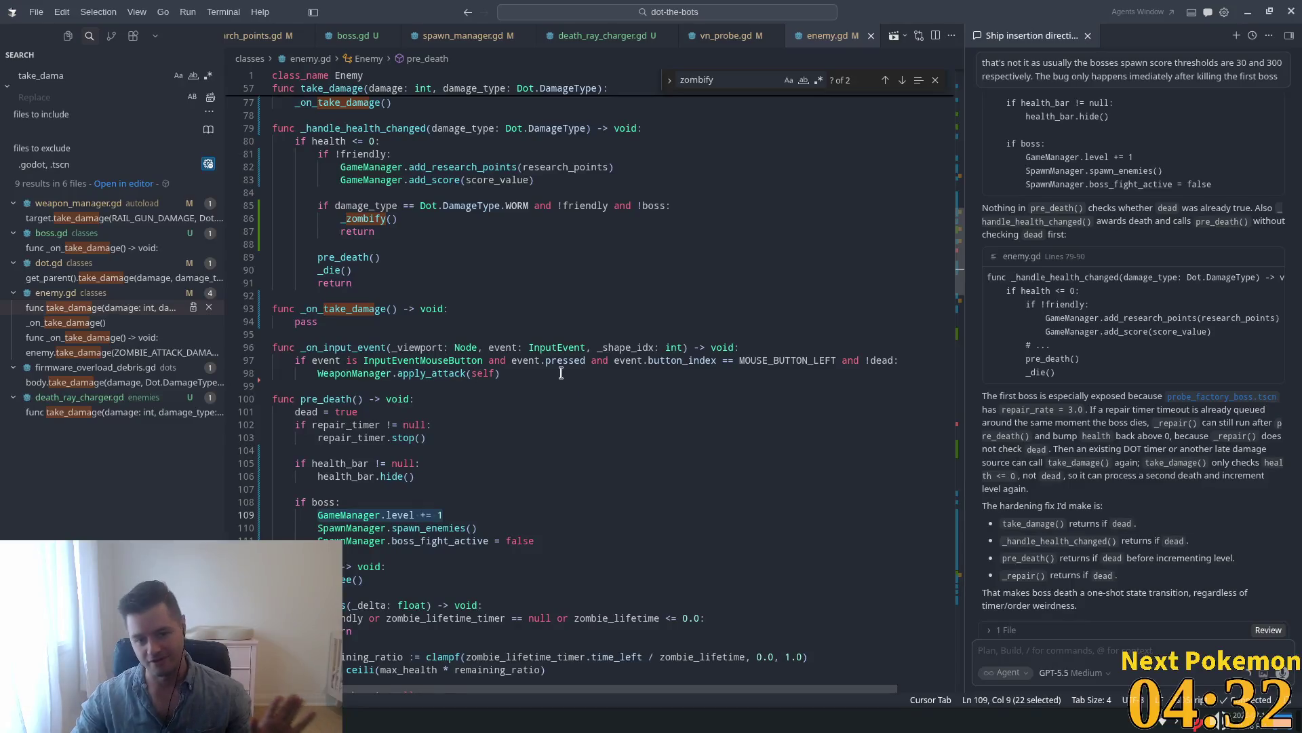
scroll(709, 401, "up", 3)
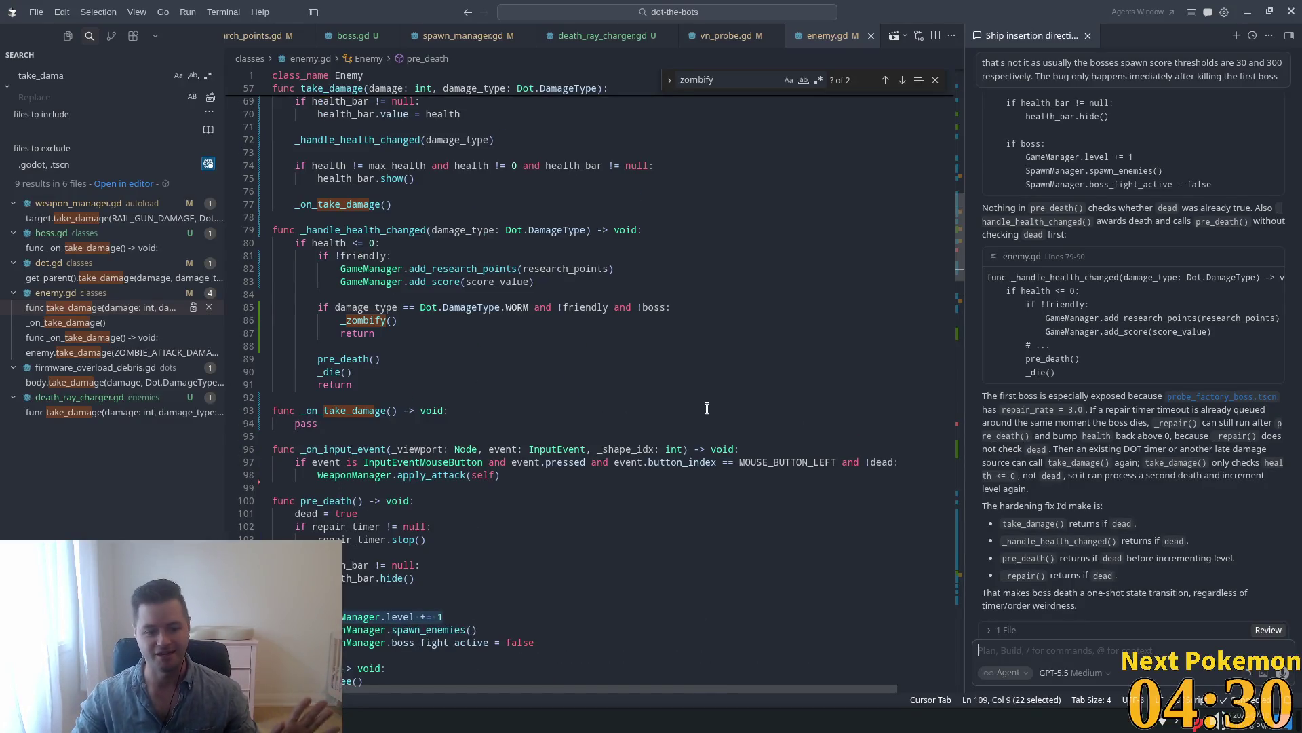
scroll(712, 373, "down", 8)
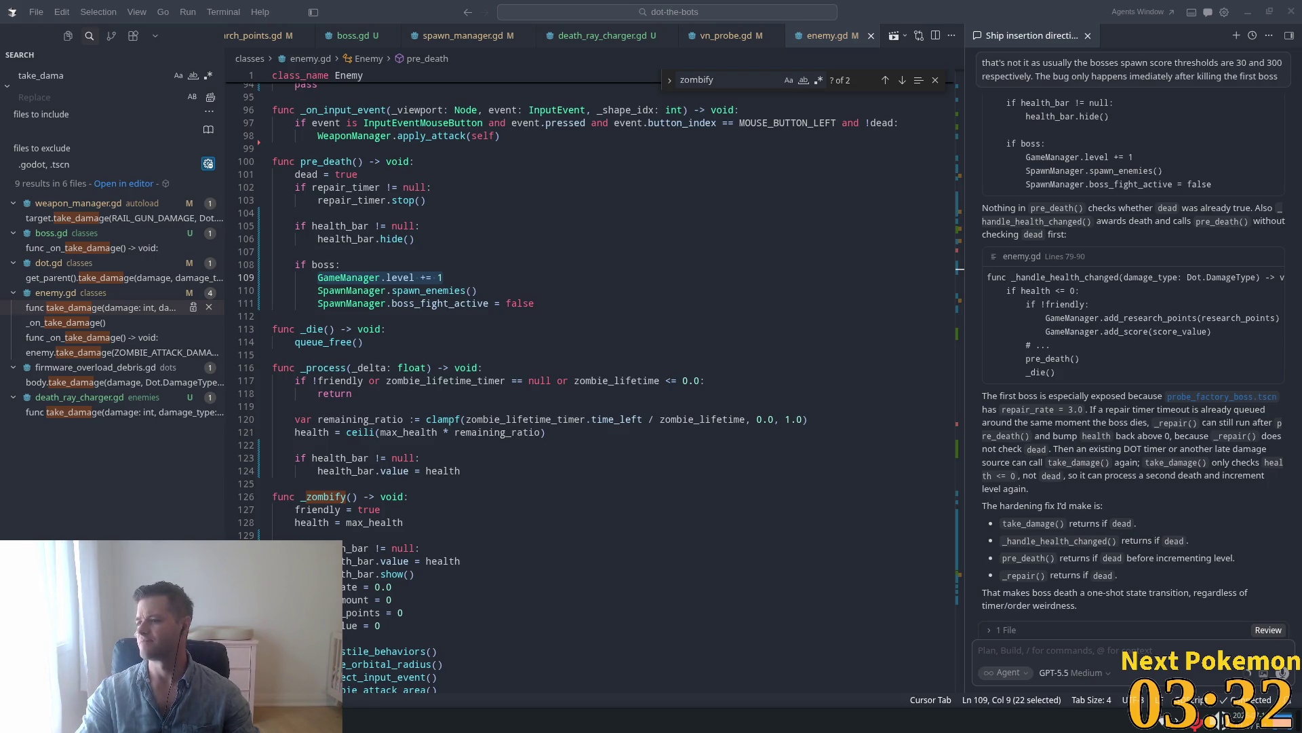
key("alt+Tab")
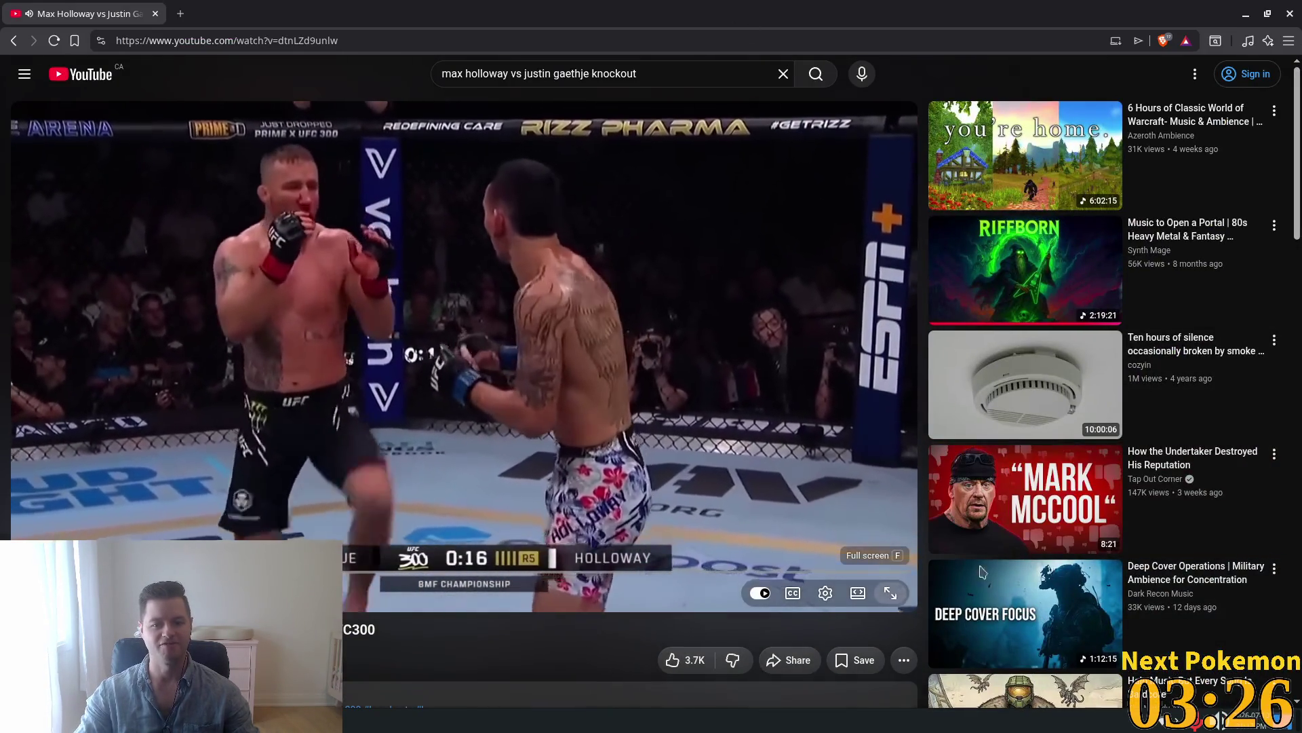
Watch the Holloway knockout clip full screen, cancel the Up Next autoplay, and return to Cursor.
double_click(600, 357)
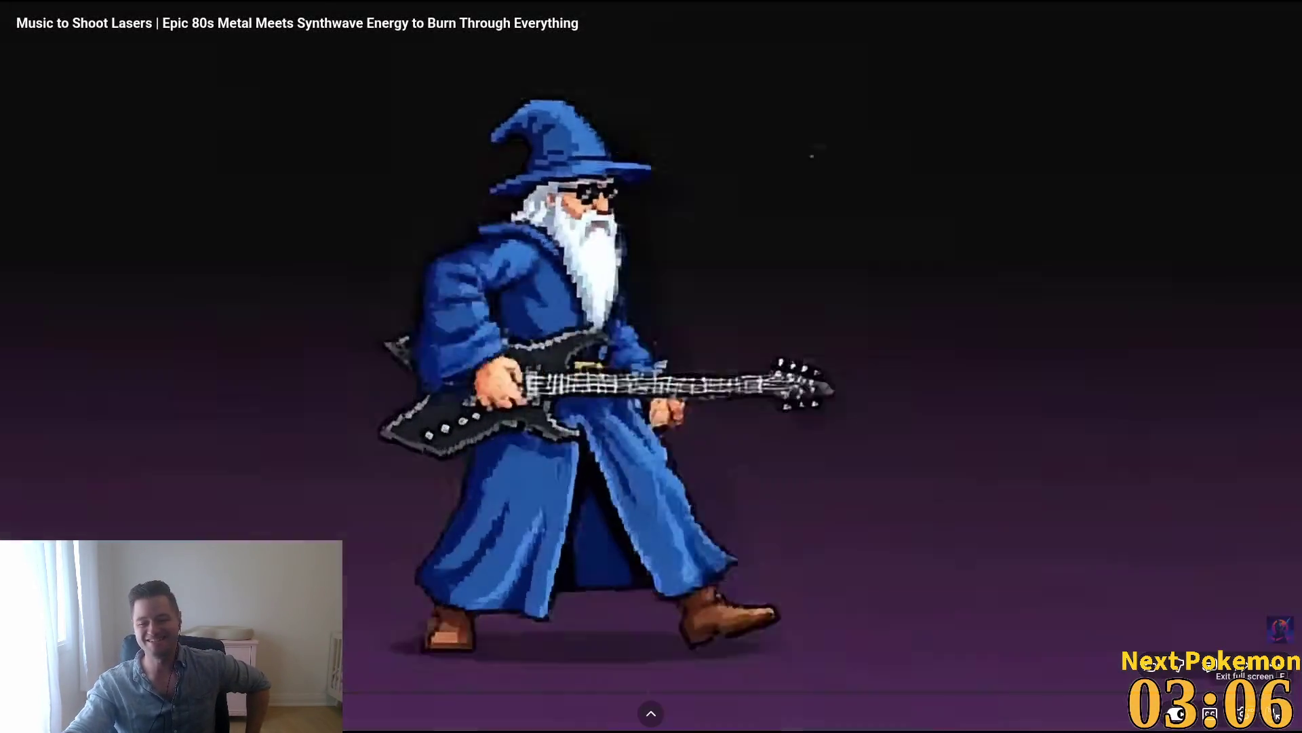
left_click(1277, 715)
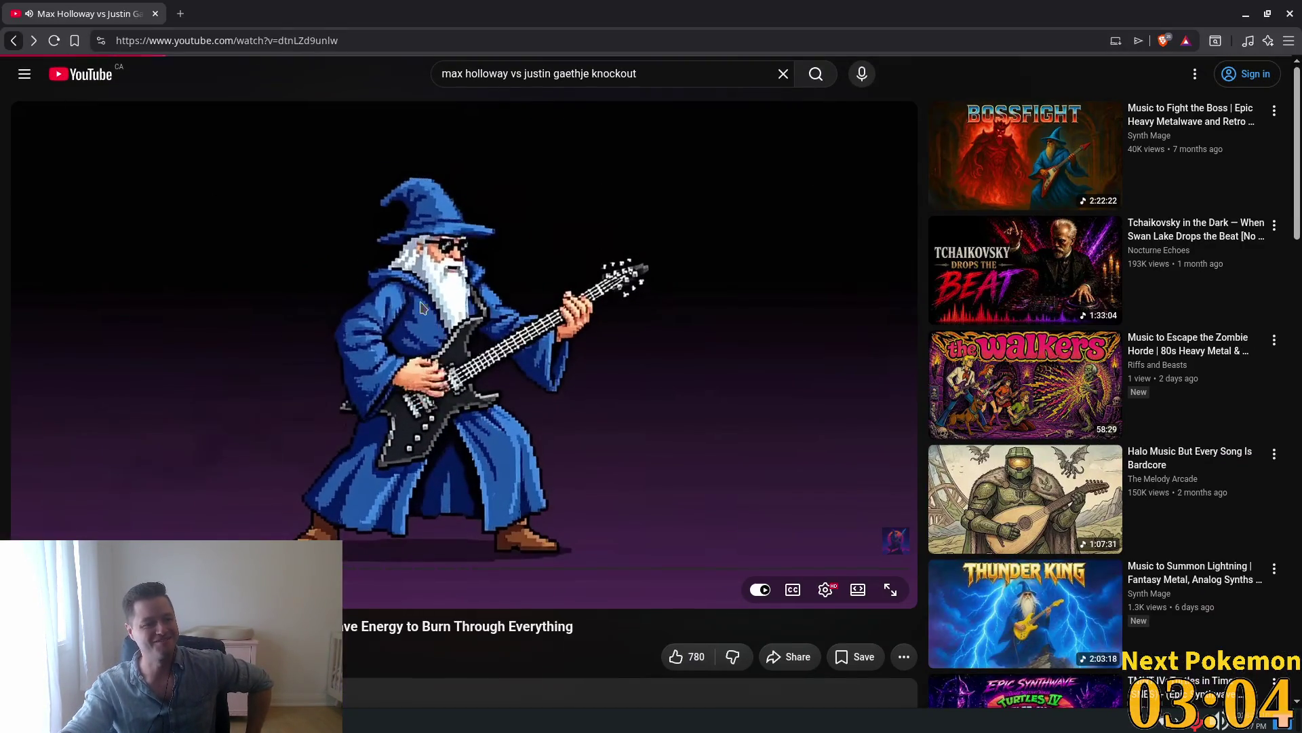
key("alt+Left")
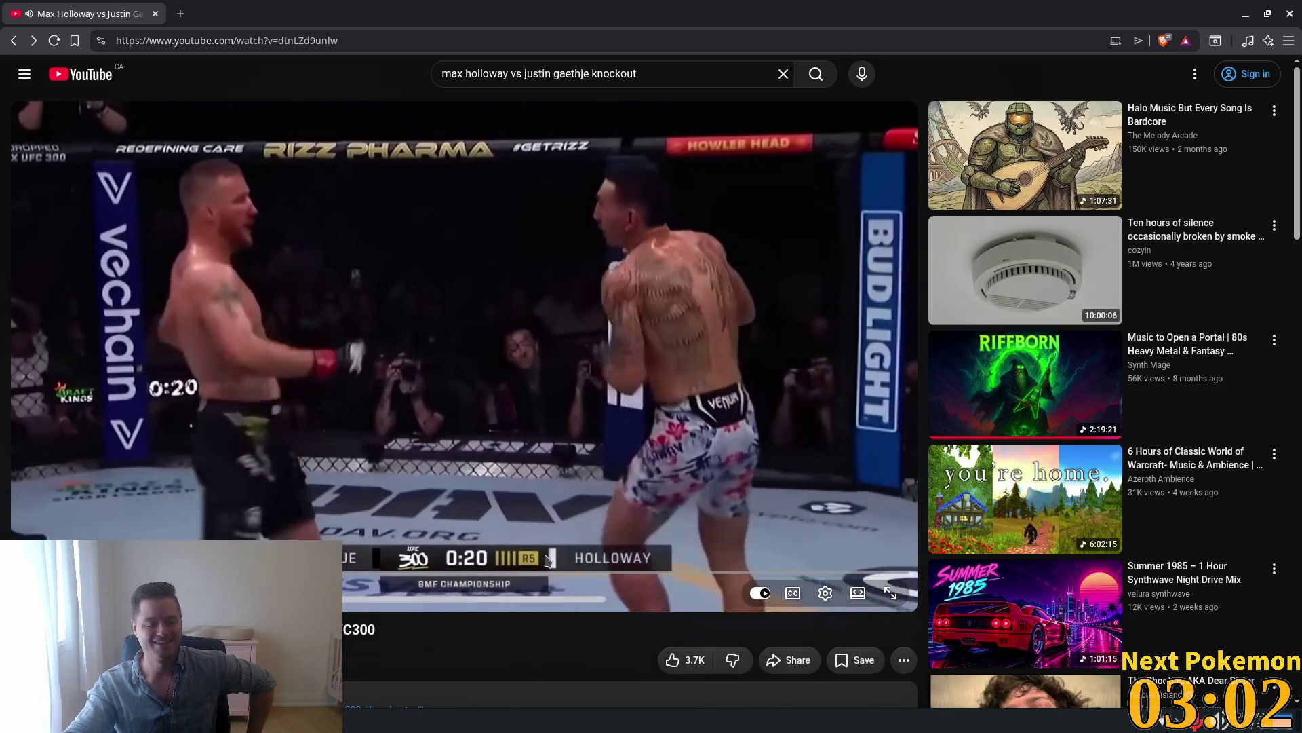
left_click_drag(416, 598, 416, 558)
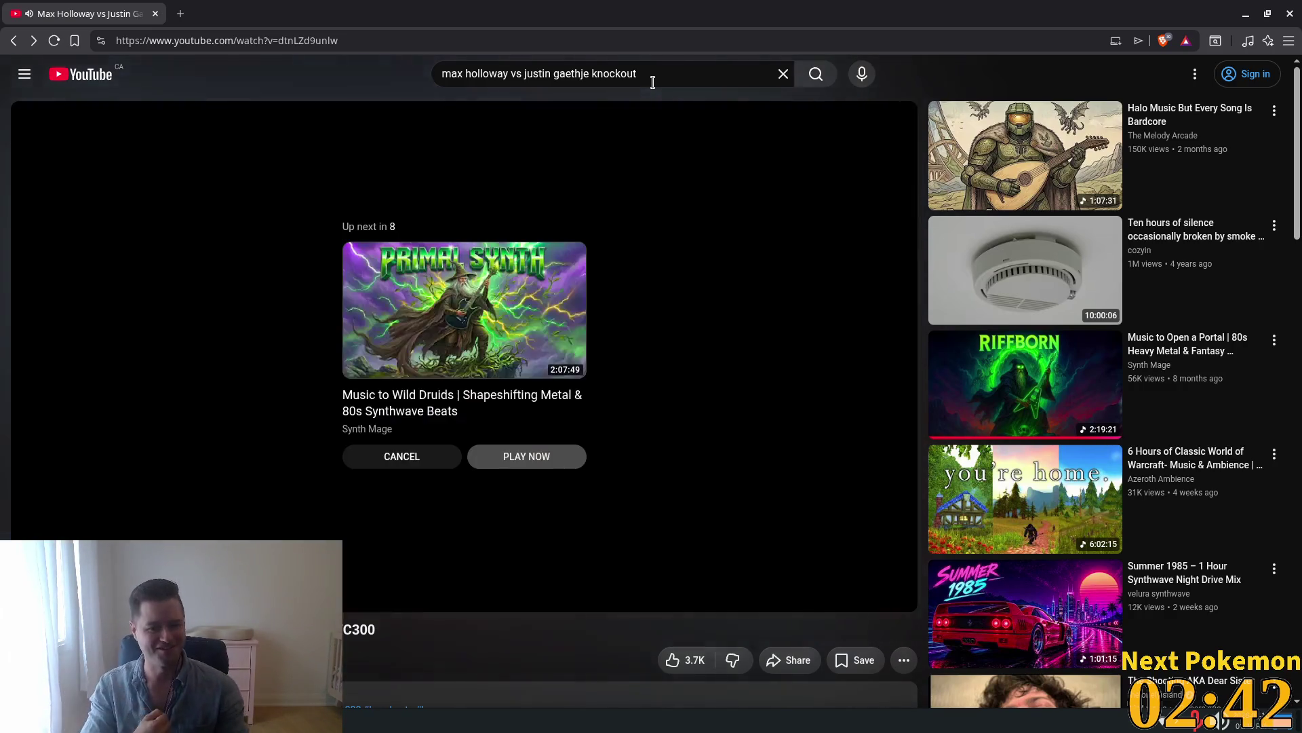
left_click(390, 456)
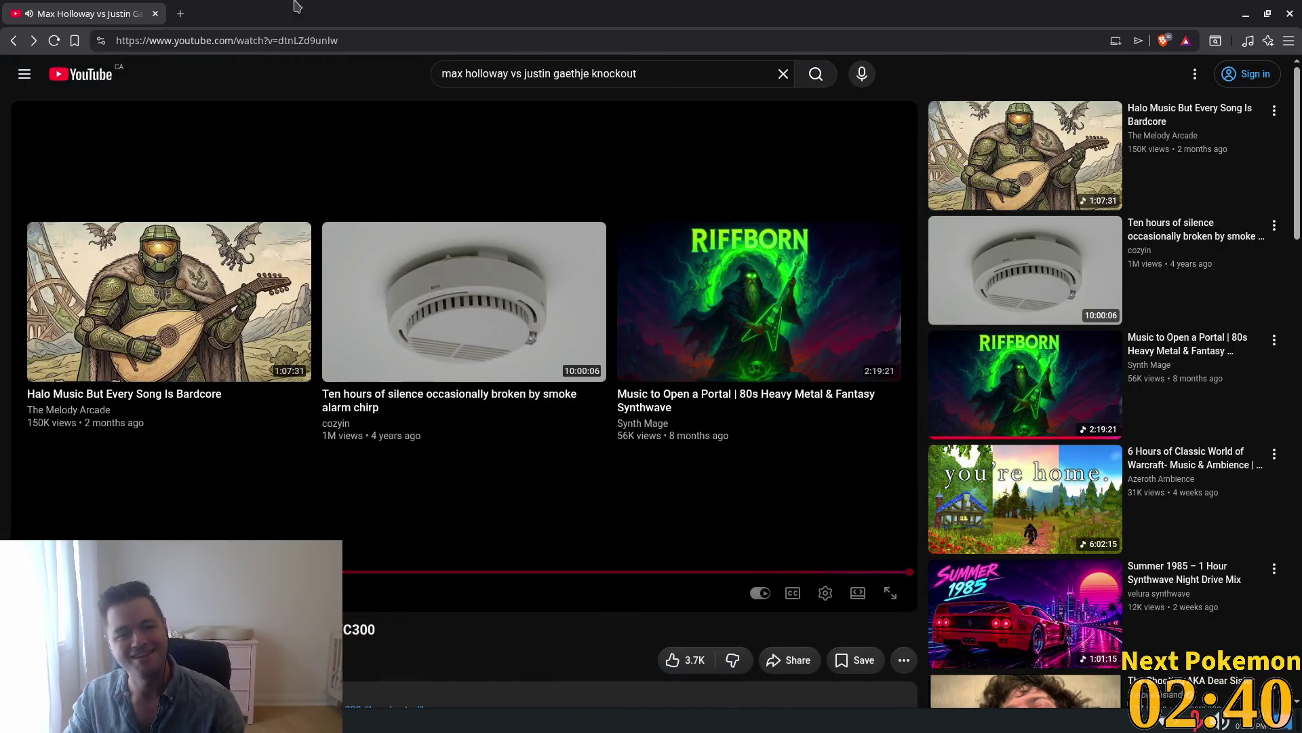
key("alt+Tab")
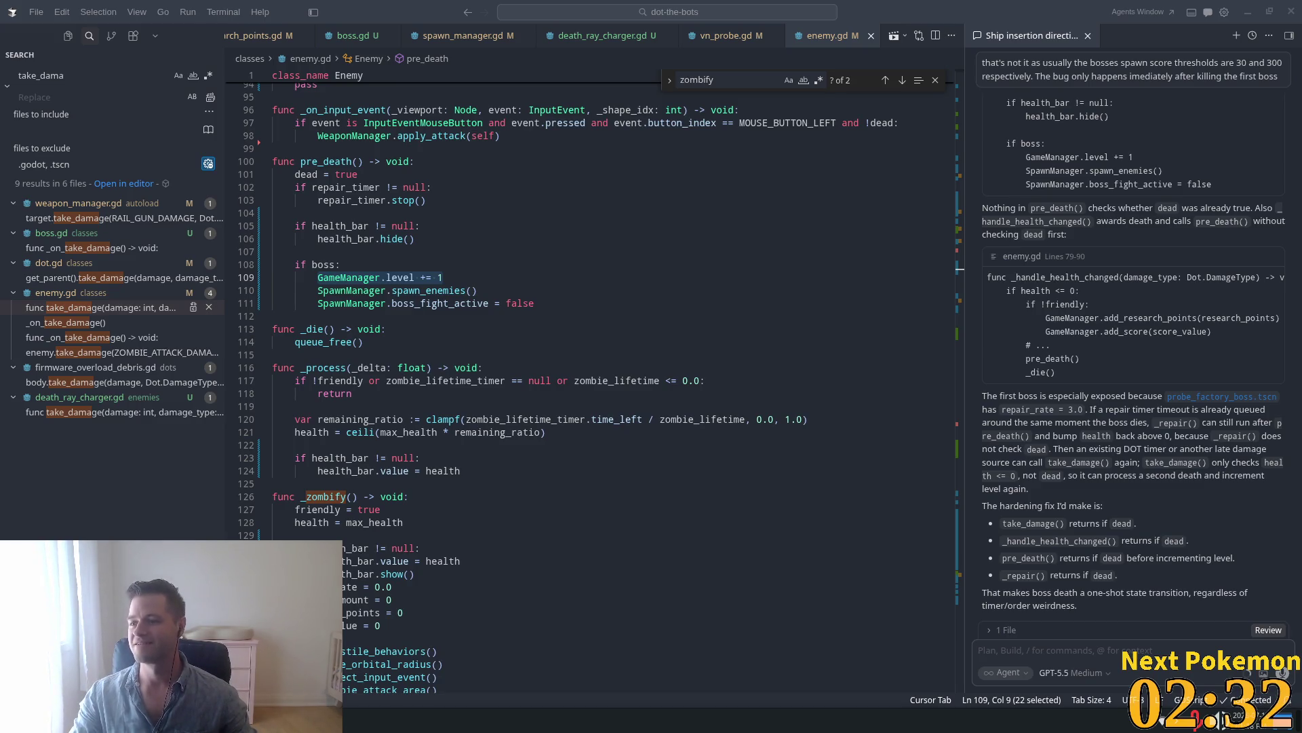
Switch to the browser playing the Holloway vs Lamas fight clip.
key("alt+Tab")
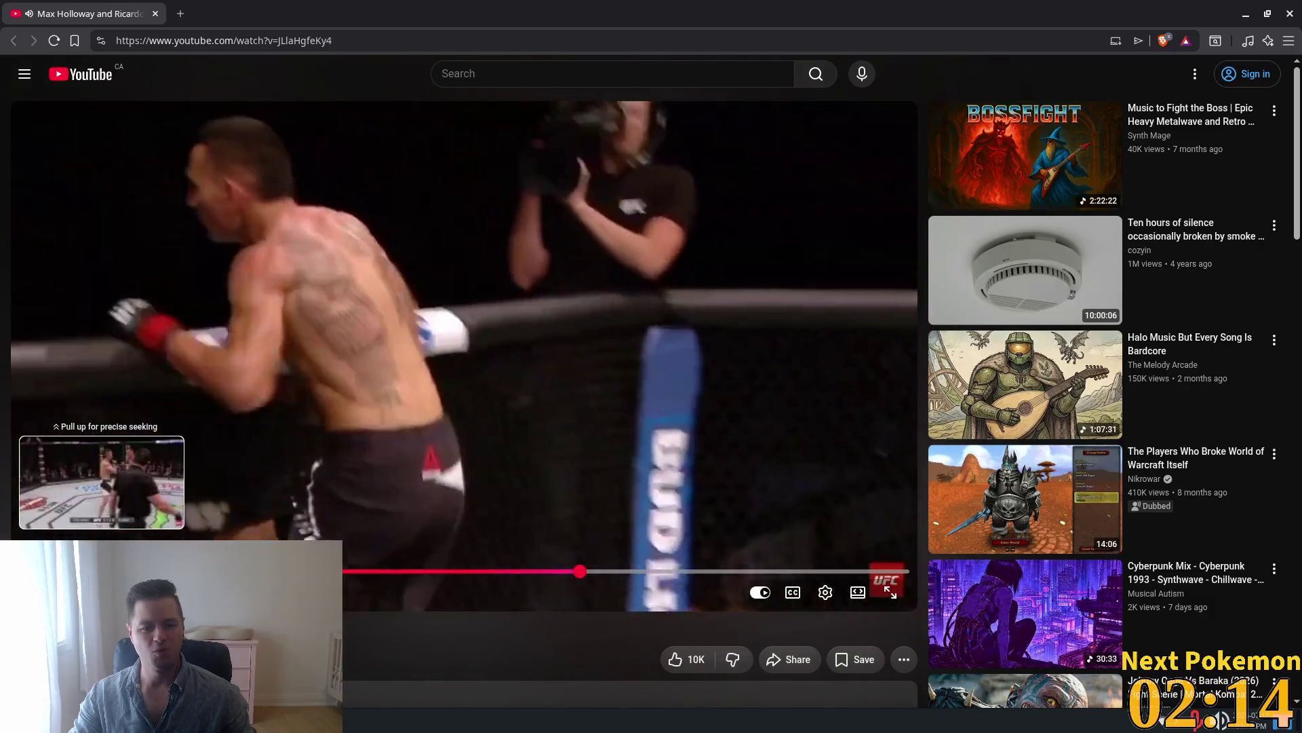
Skip ahead in the Holloway vs Lamas fight video, then close it.
left_click(101, 571)
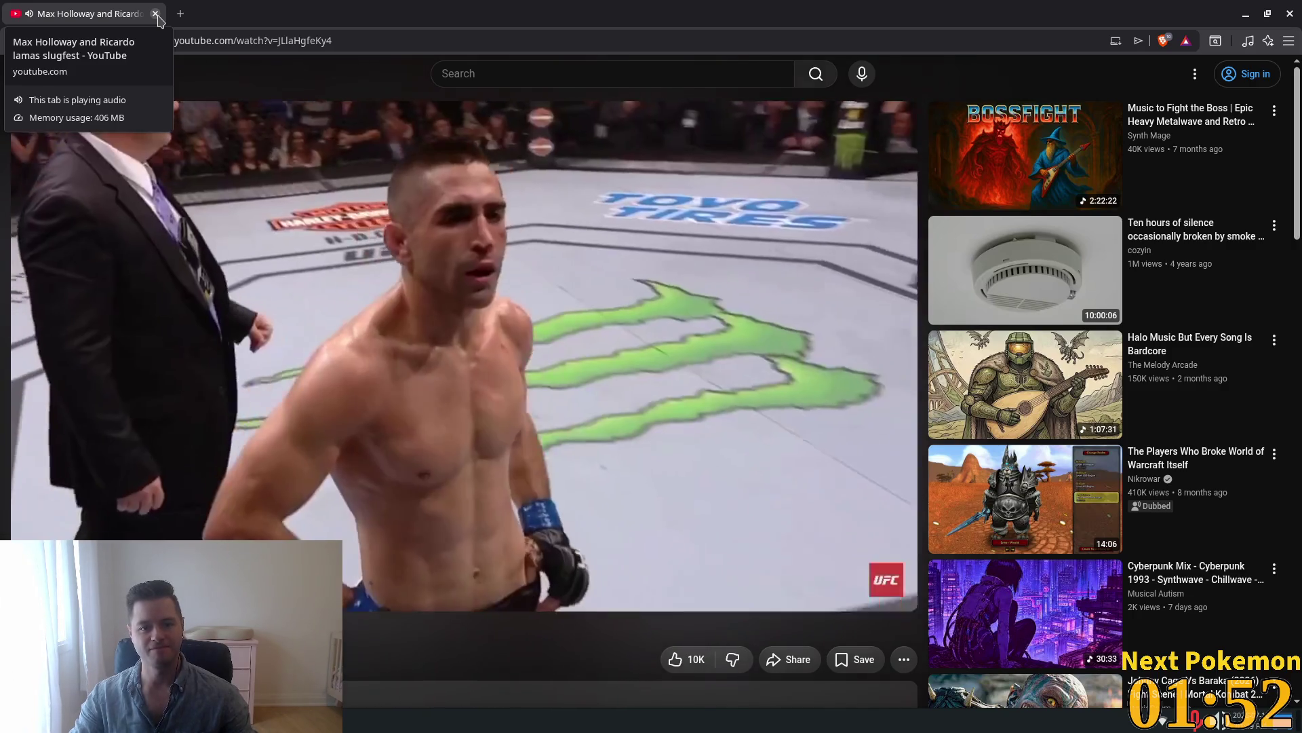
left_click(155, 13)
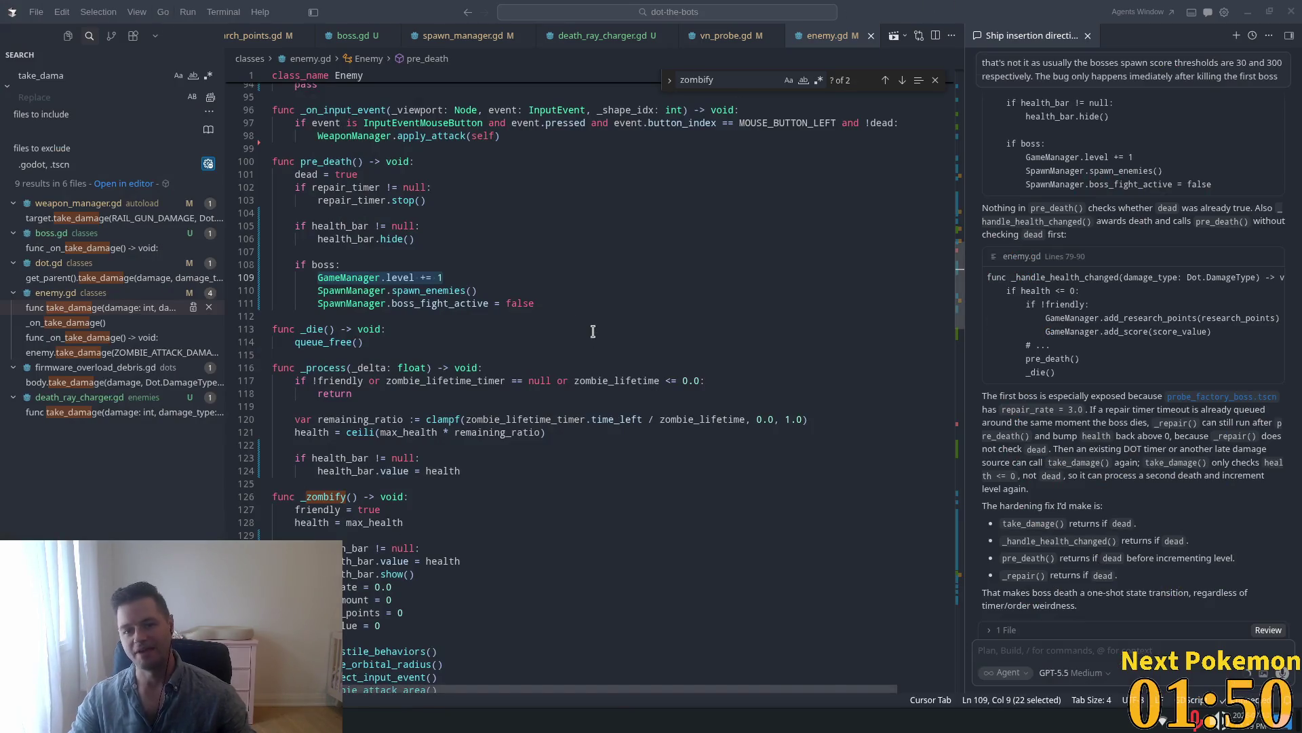
left_click(385, 329)
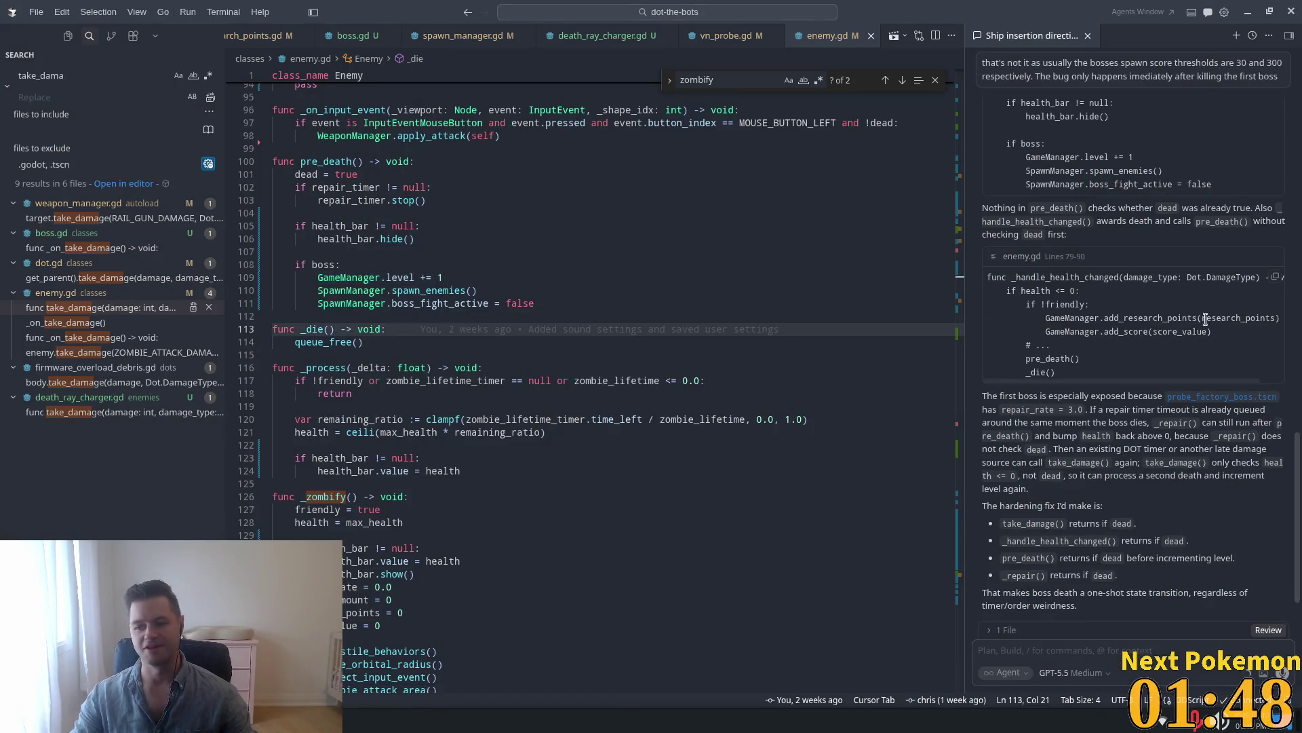
left_click(610, 394)
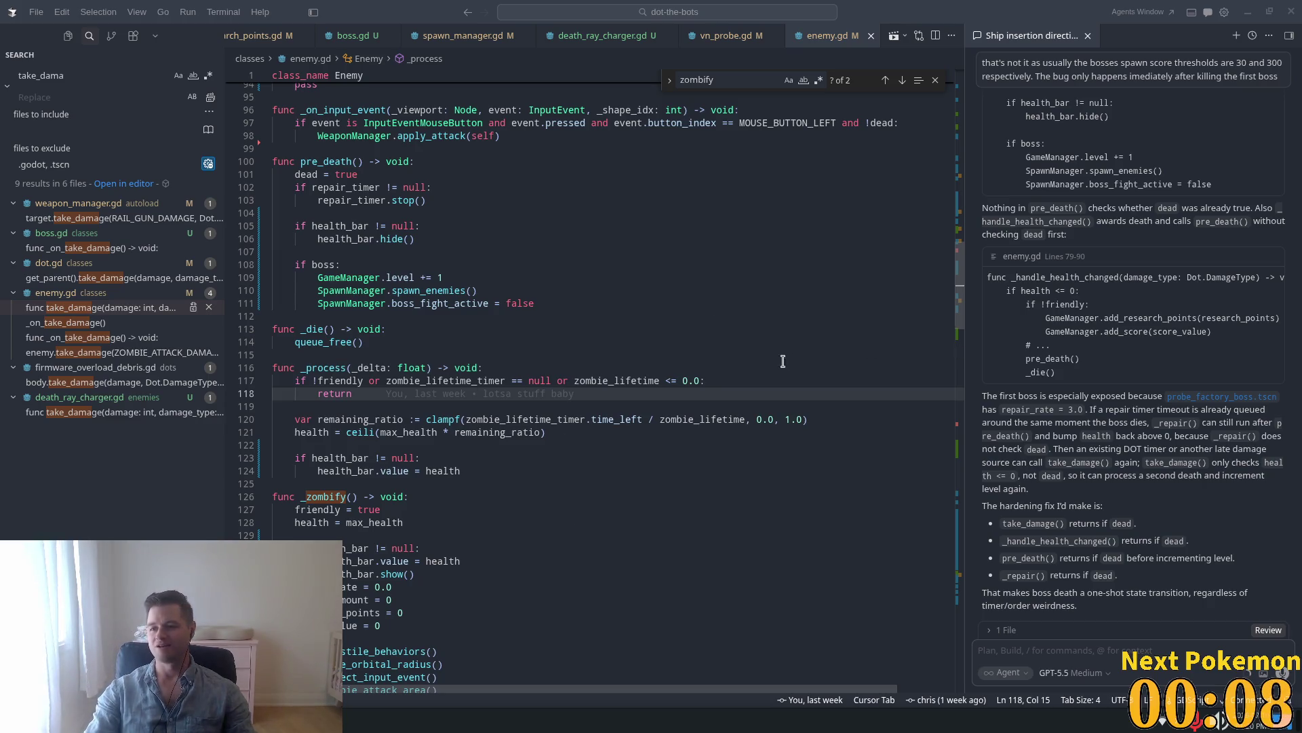
mouse_move(671, 420)
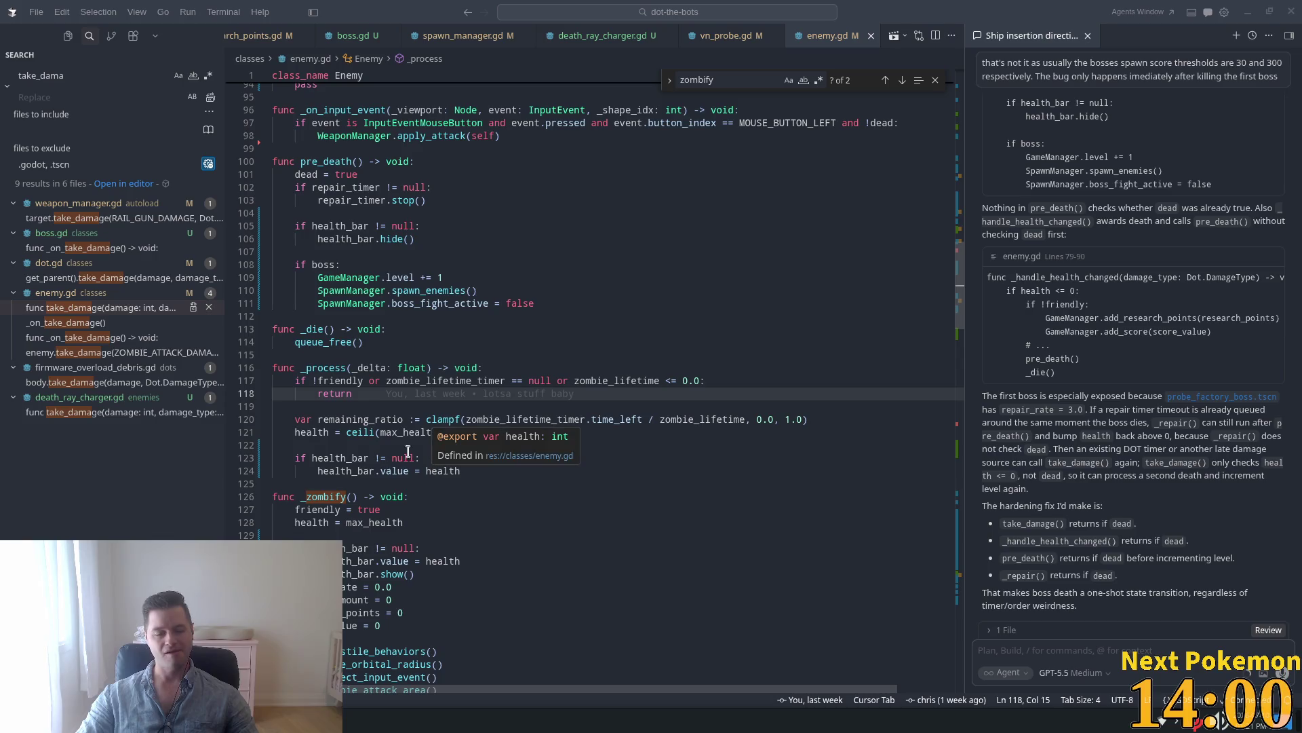
left_click(420, 342)
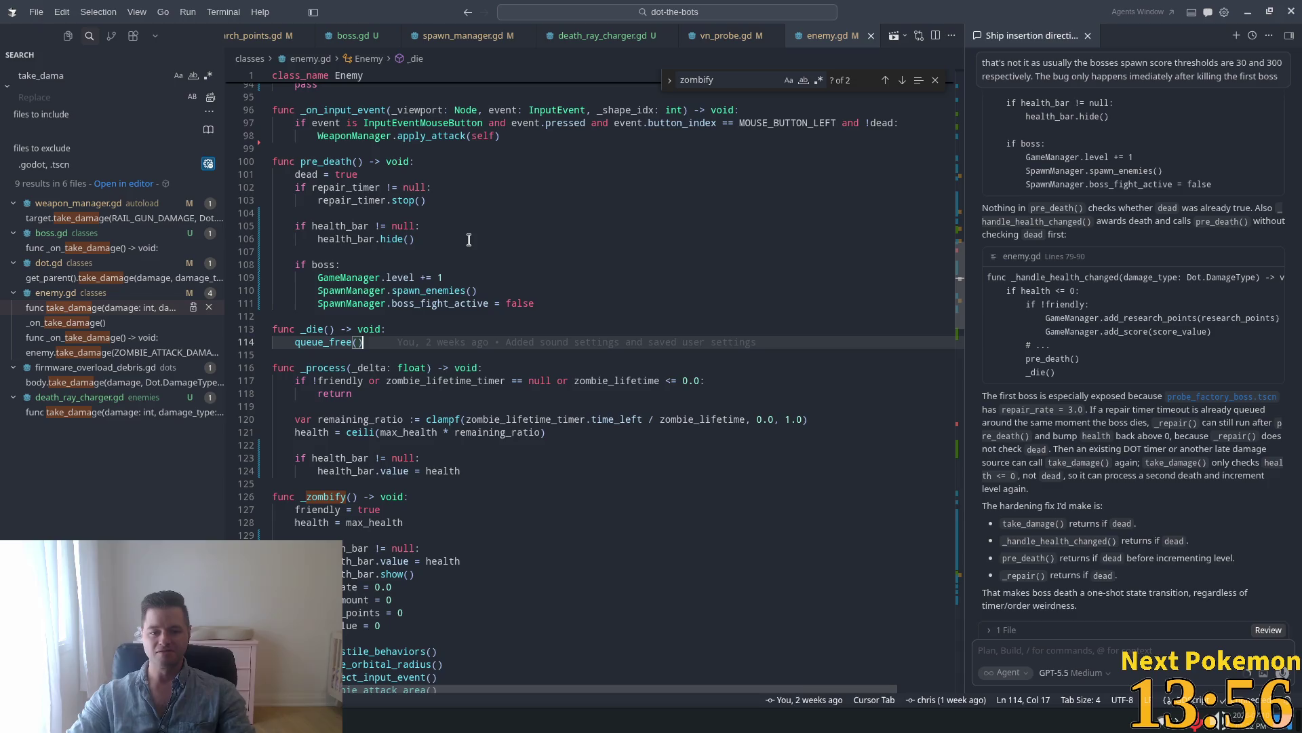
left_click(601, 356)
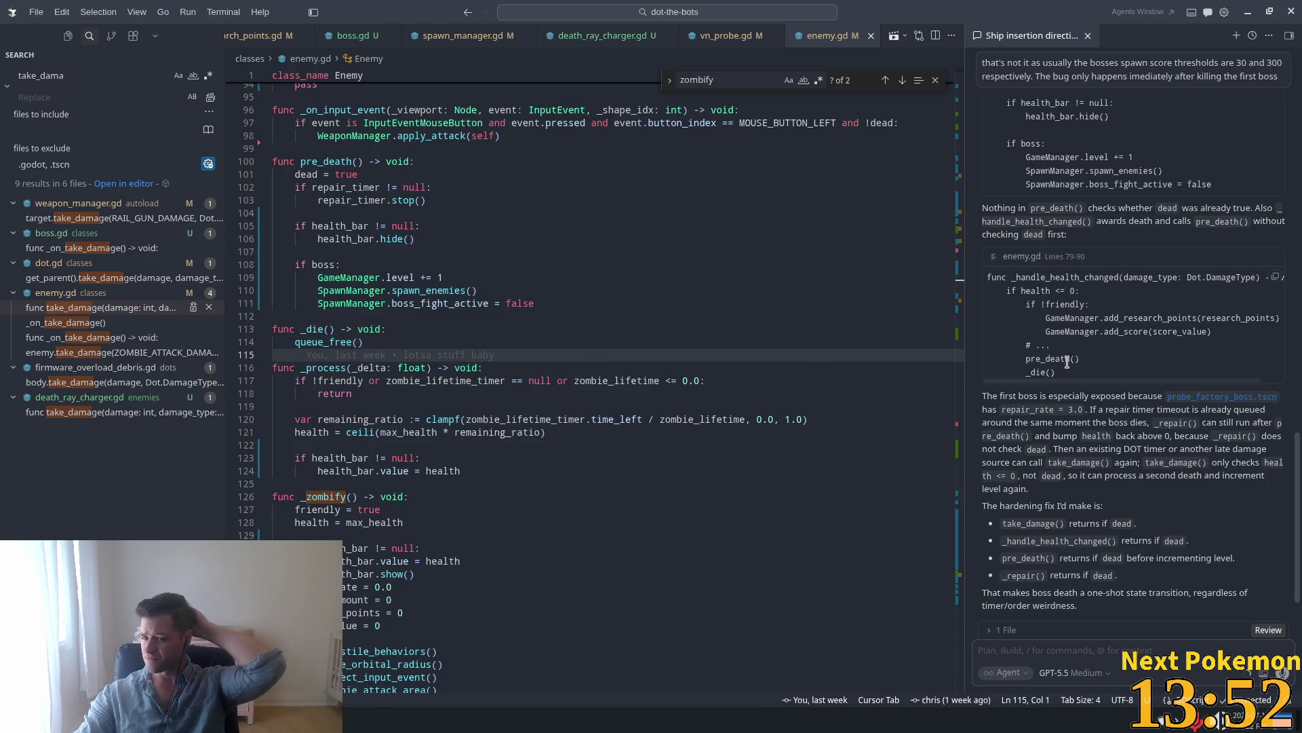
scroll(1071, 366, "down", 2)
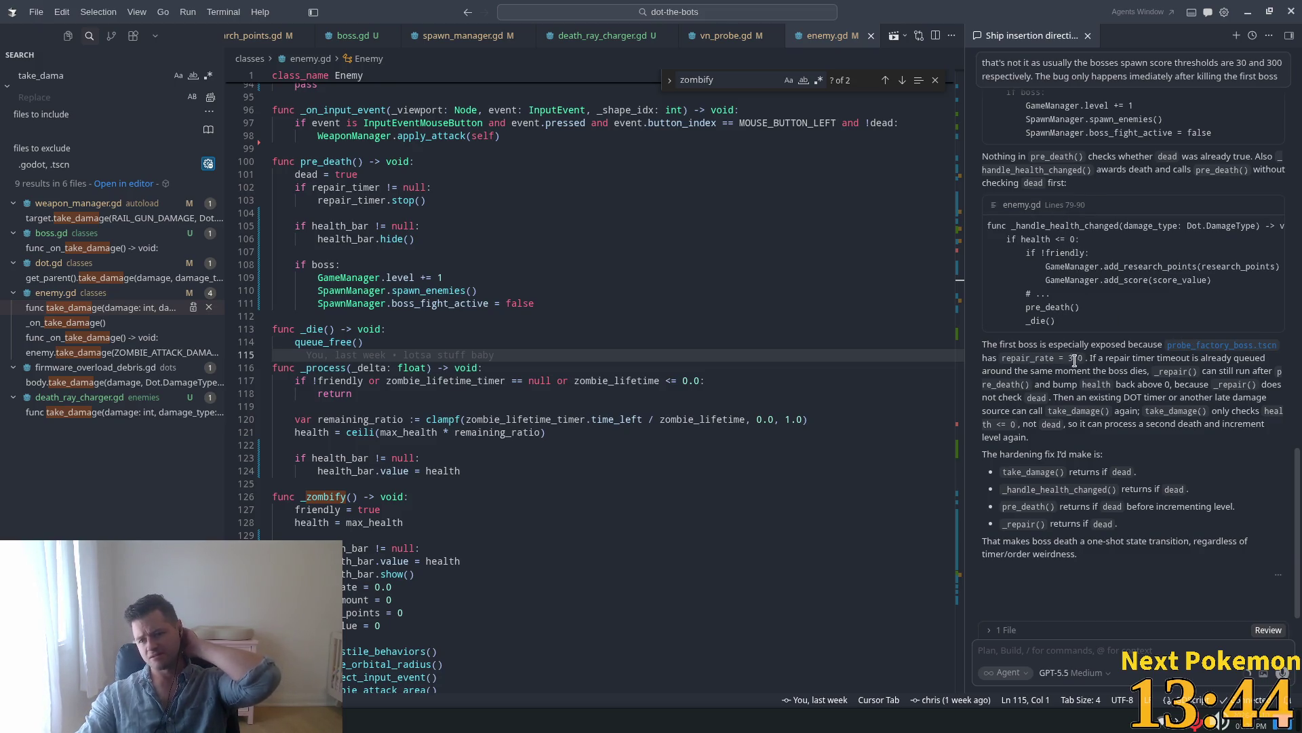
left_click_drag(1067, 358, 1089, 360)
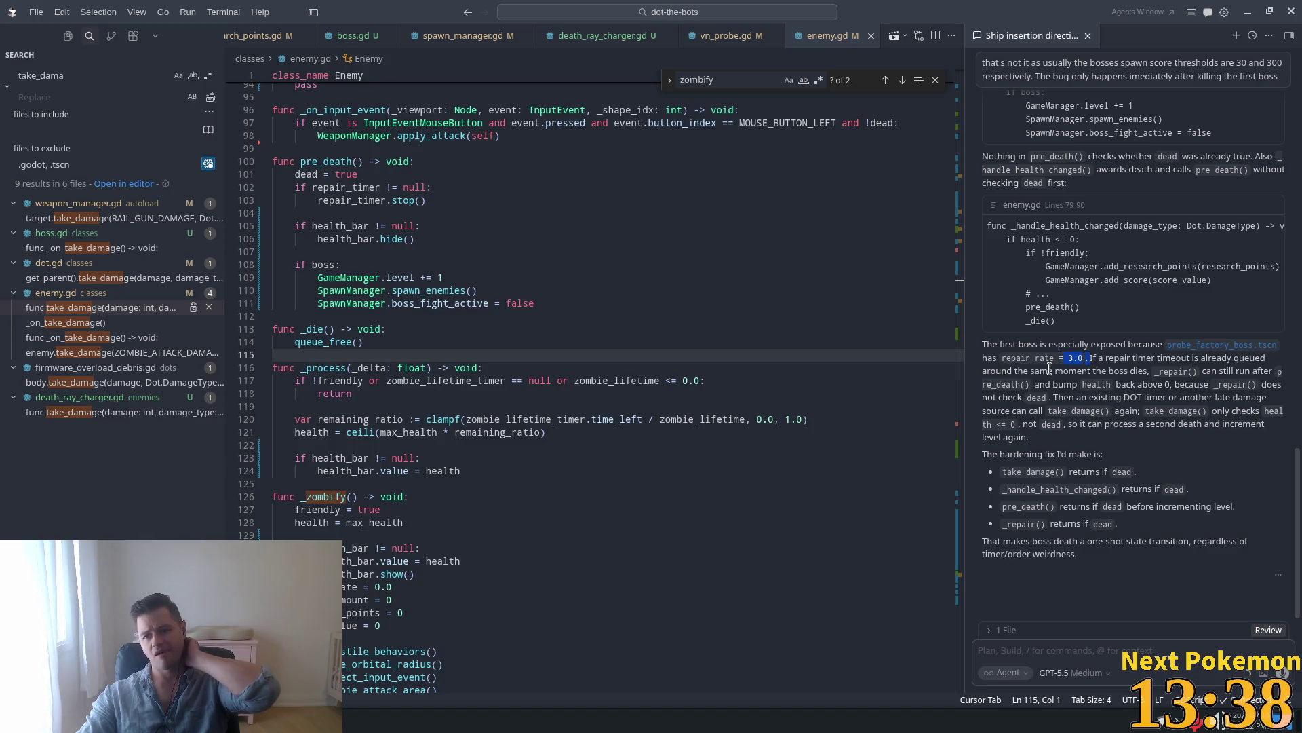
left_click_drag(1053, 371, 1243, 370)
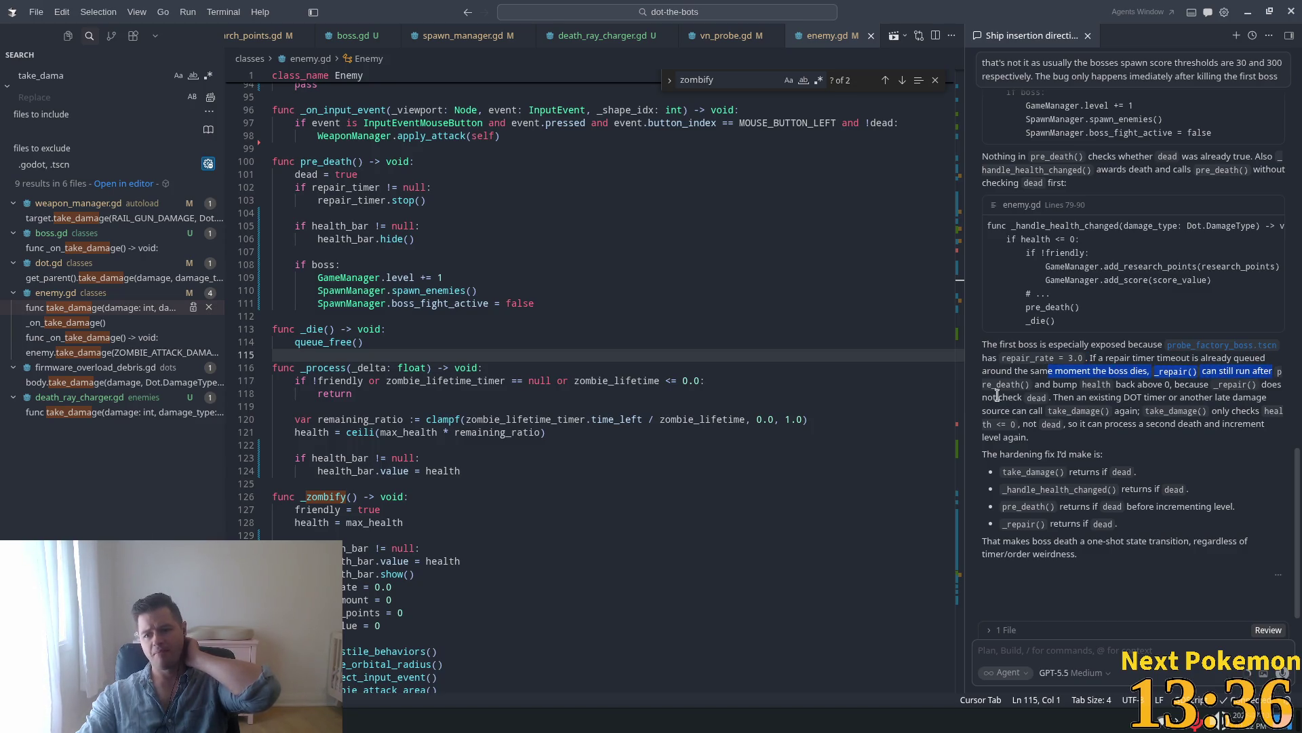
mouse_move(983, 384)
left_mouse_down()
mouse_move(1170, 397)
mouse_move(1187, 440)
left_mouse_up()
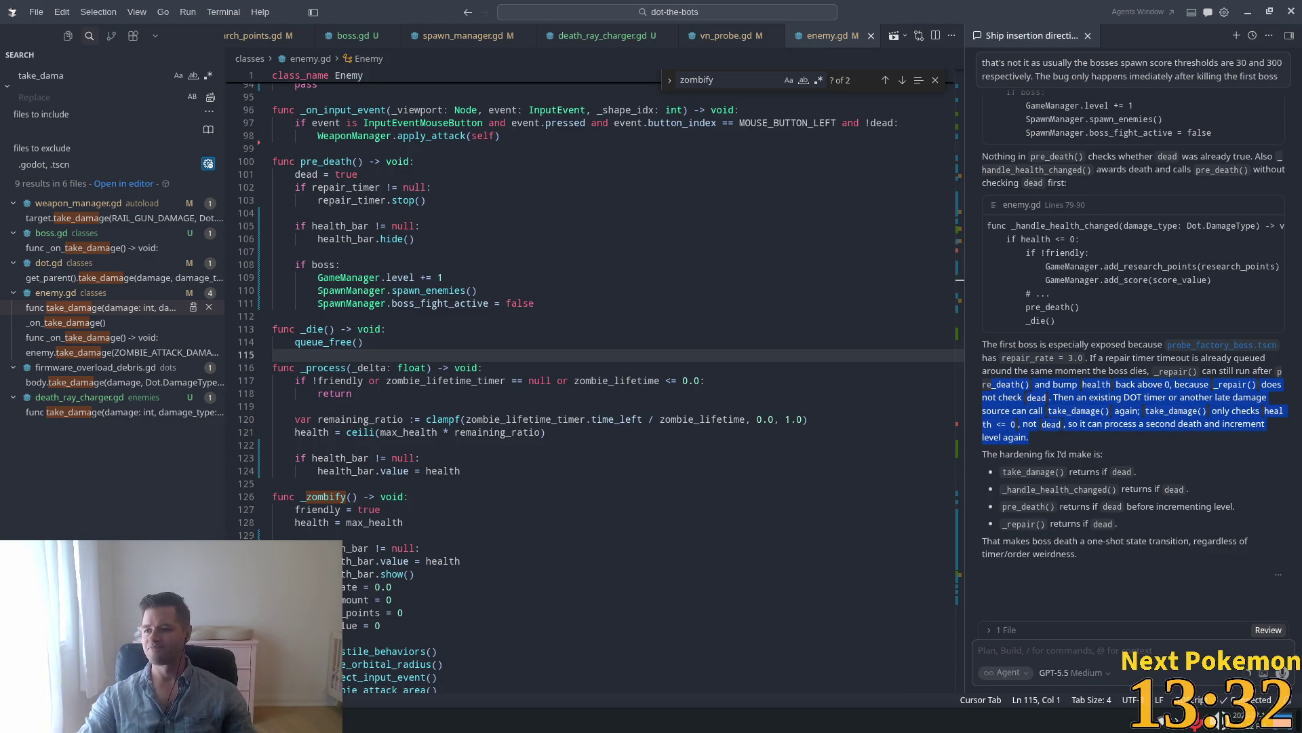
key("alt+Tab")
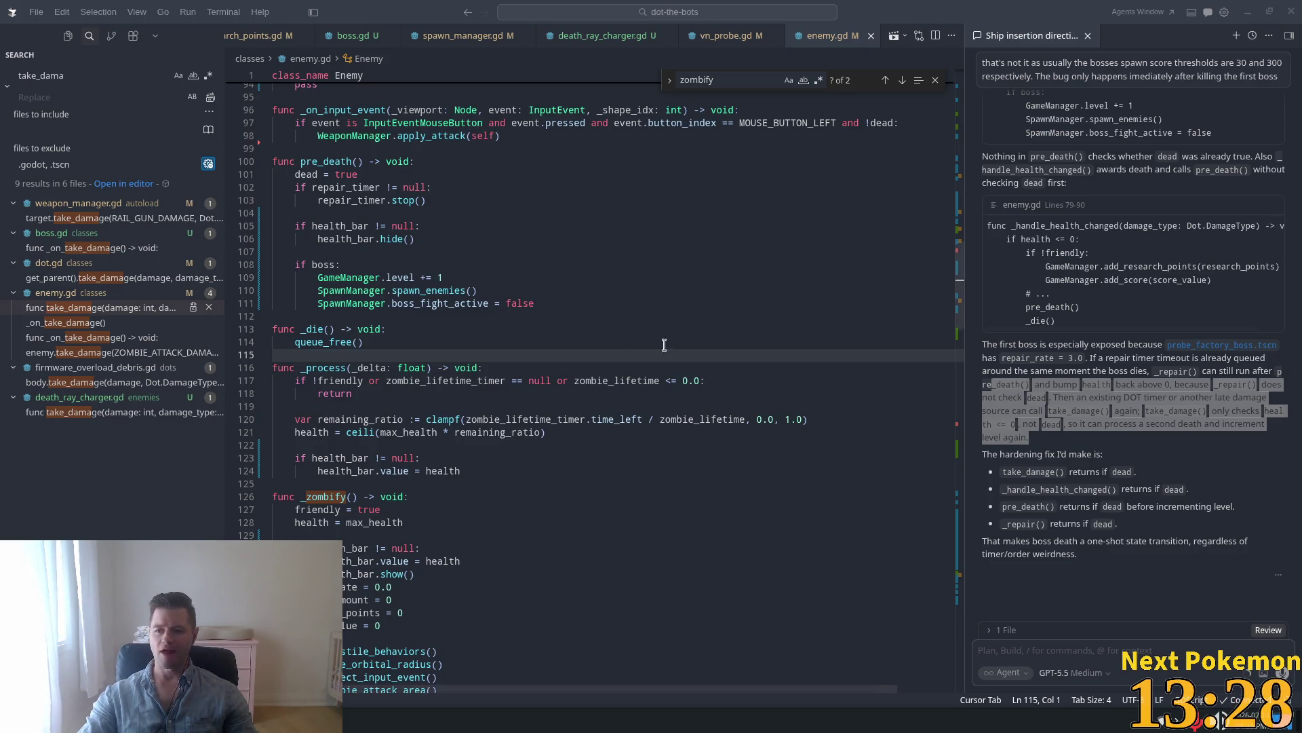
double_click(1076, 411)
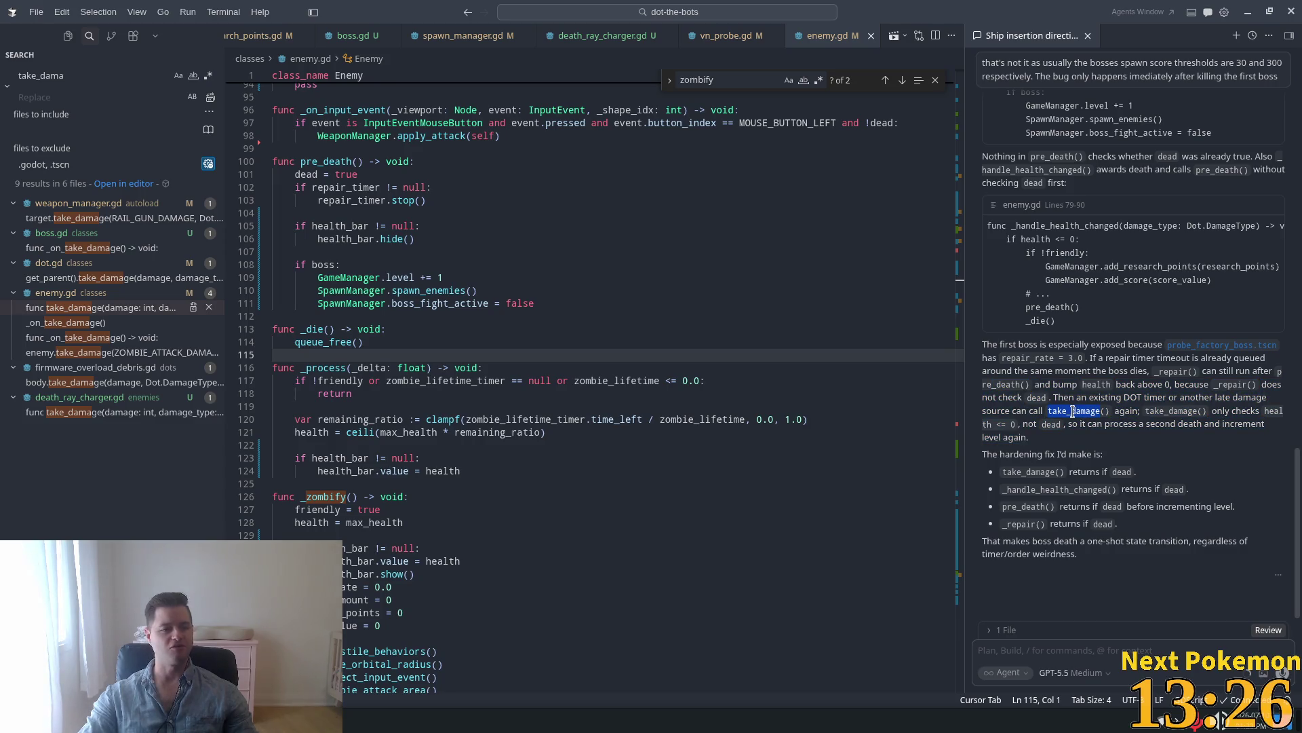
left_click_drag(1040, 344, 1101, 449)
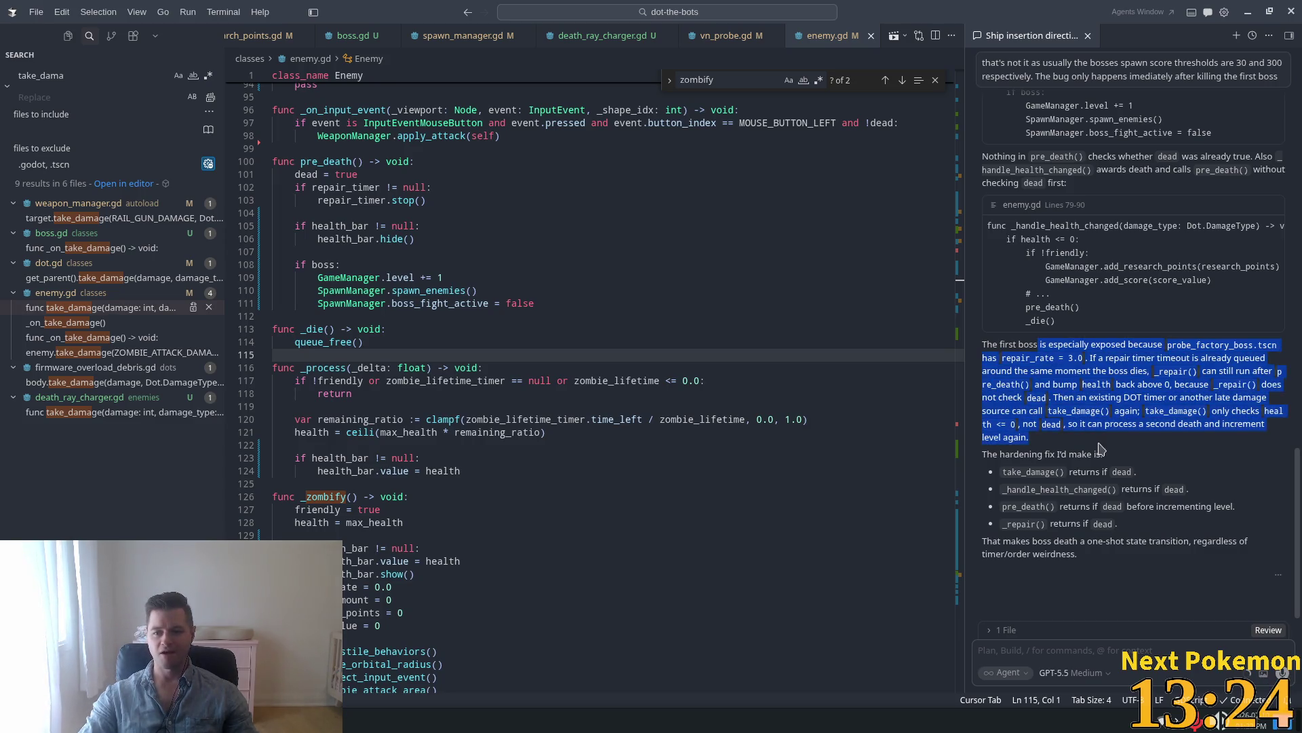